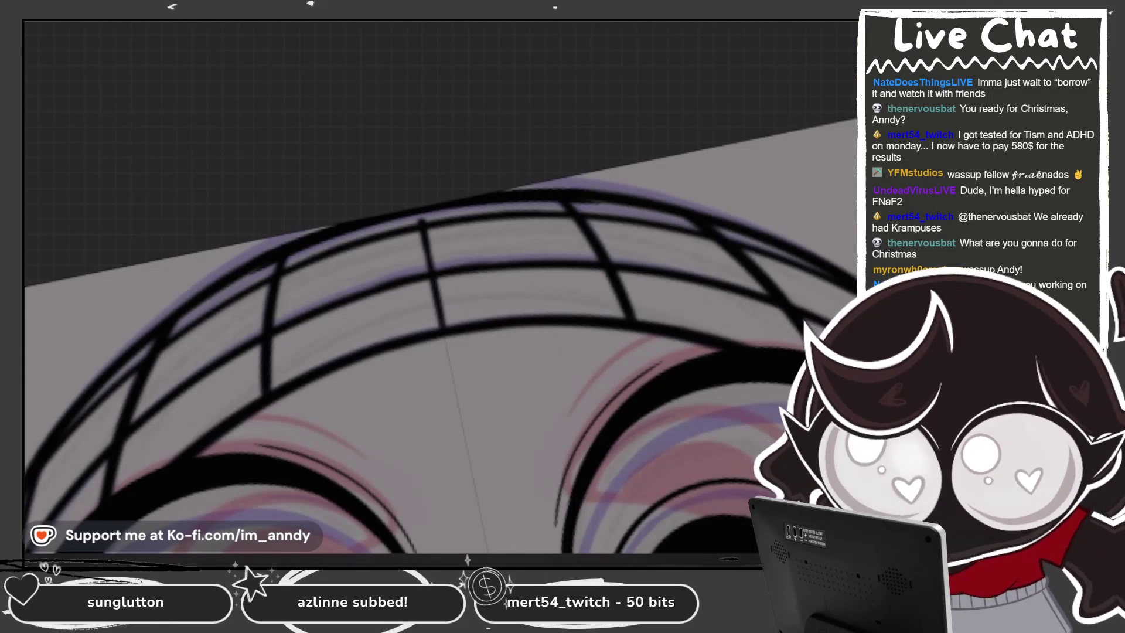
Step: Undo the stray beanie stroke, then zoom out to review the whole inked face frame
key("ctrl+0")
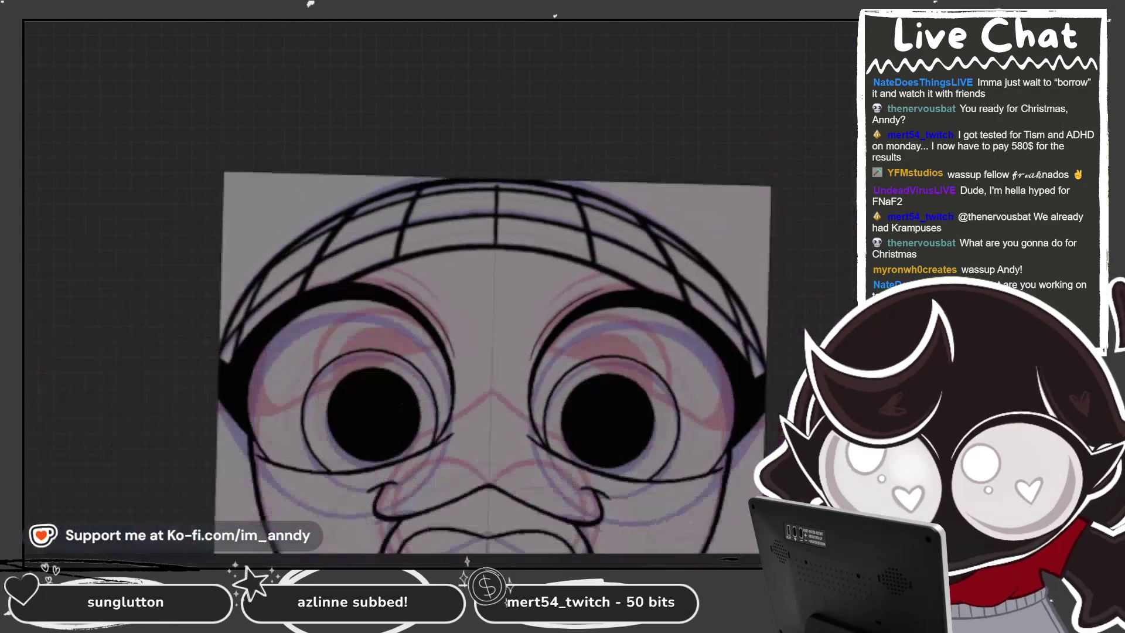
key("ctrl+plus")
key("ctrl+plus")
key("ctrl+plus")
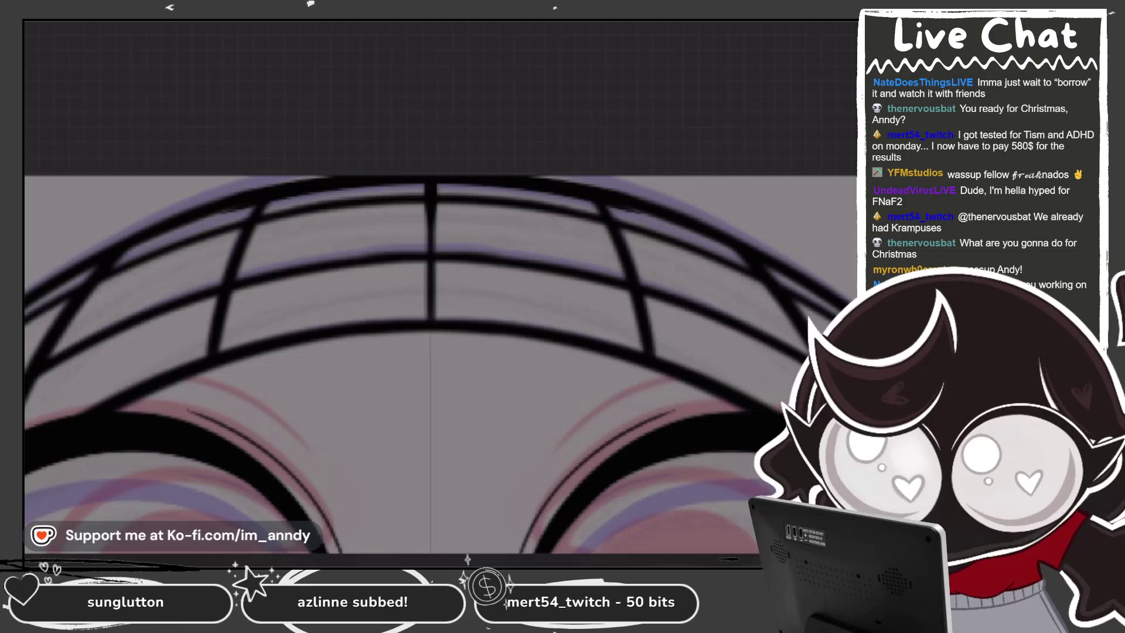
key("ctrl+z")
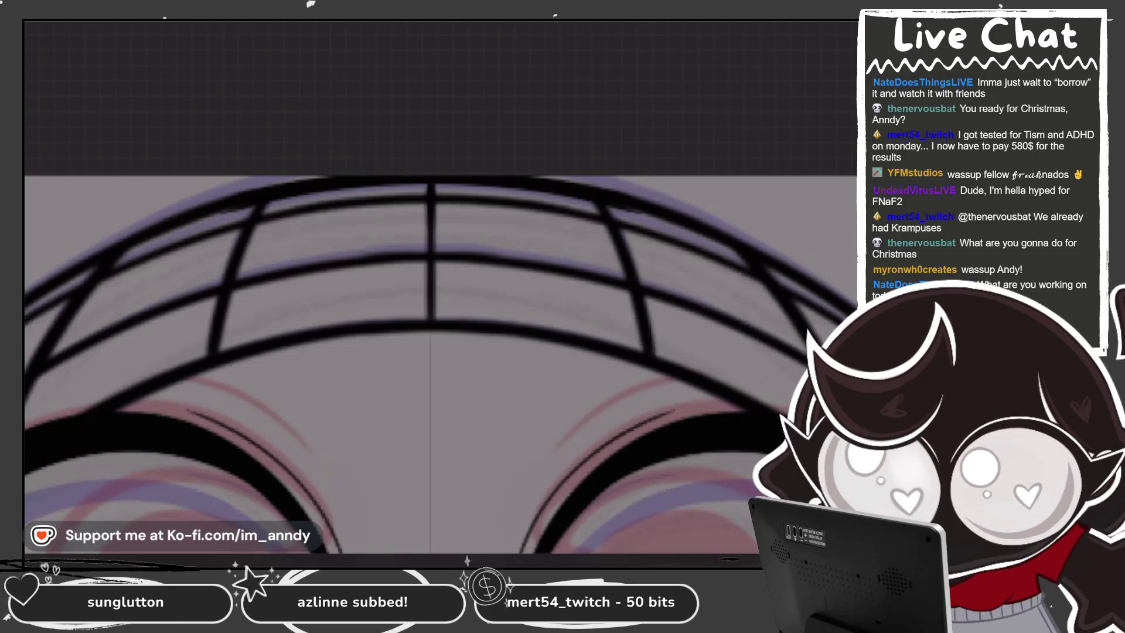
key("ctrl+minus")
key("ctrl+minus")
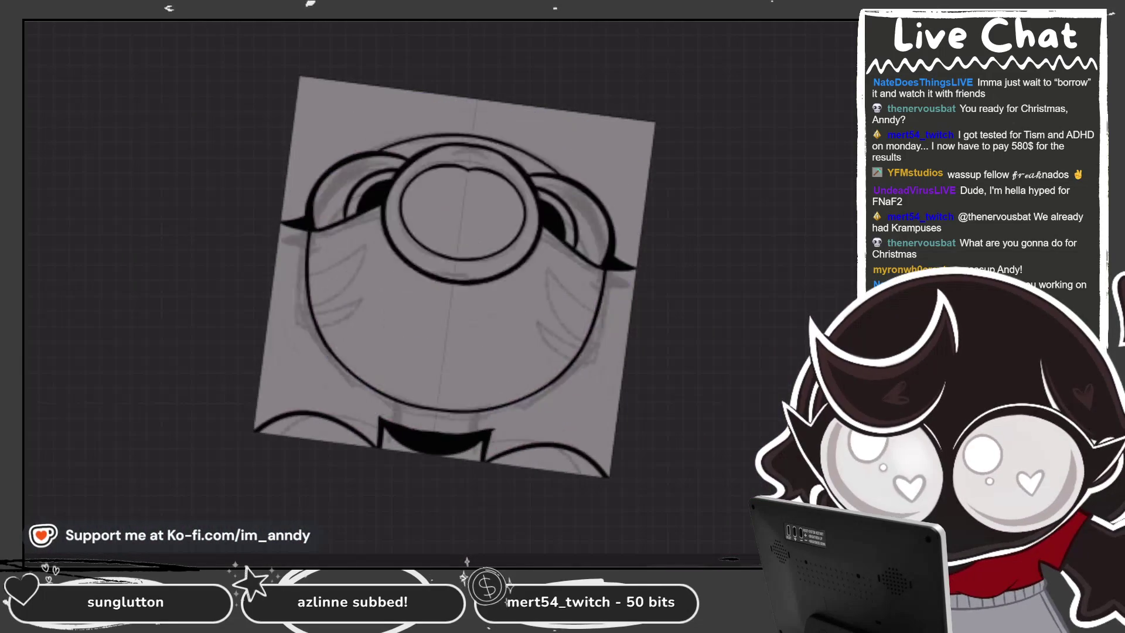
key("ctrl+0")
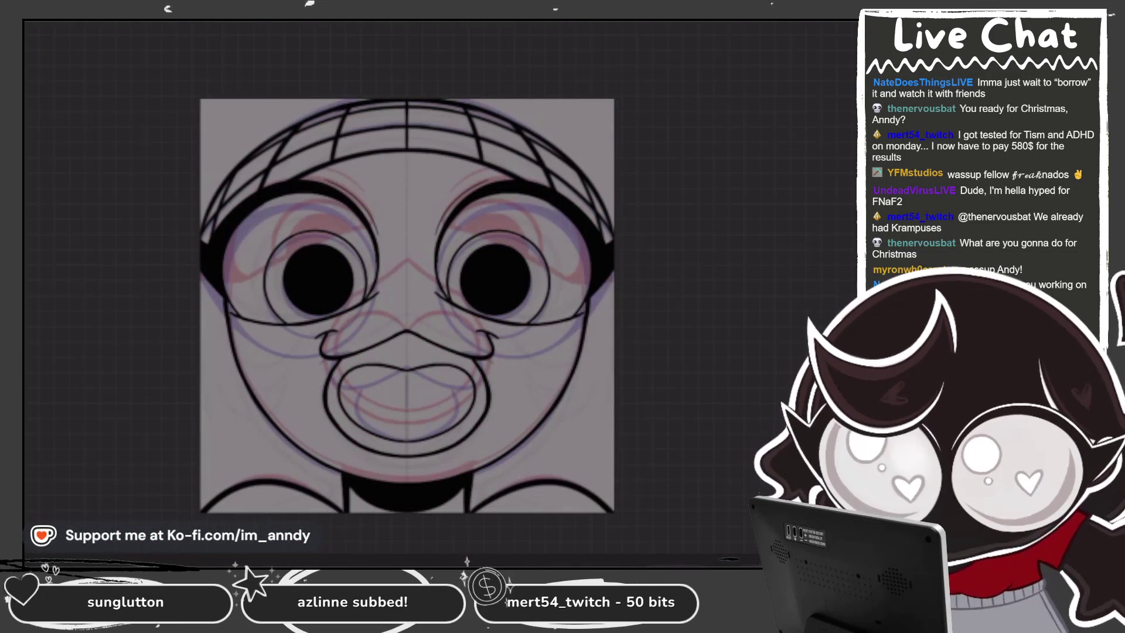
Step: Delete the beanie-arch Inserted Image layer
key("l")
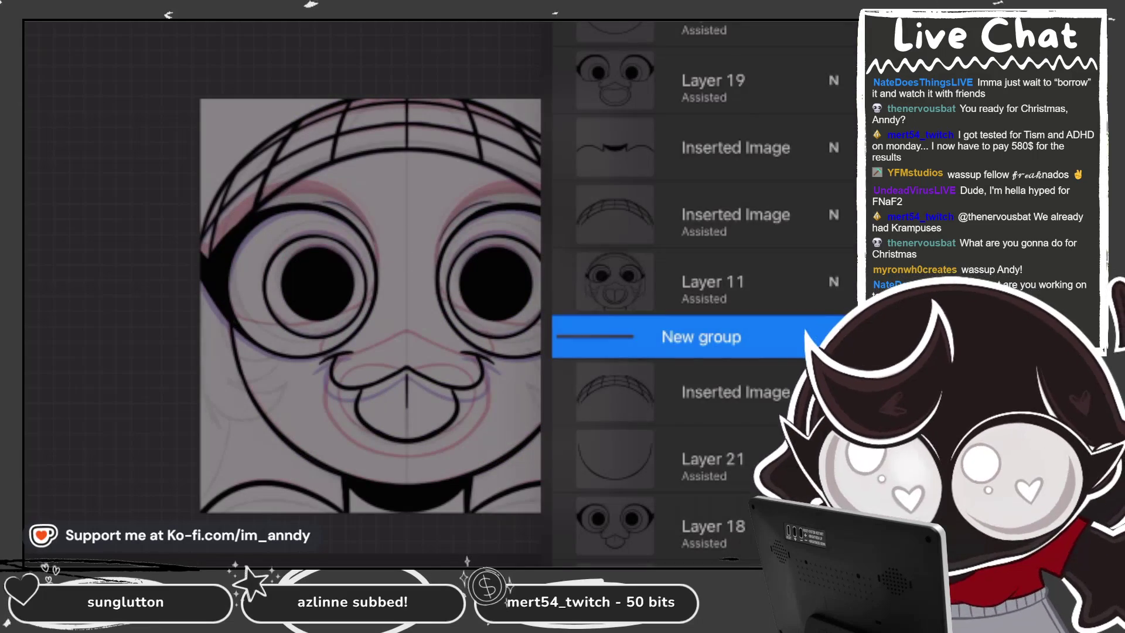
left_click_drag(762, 215, 645, 214)
left_click(842, 214)
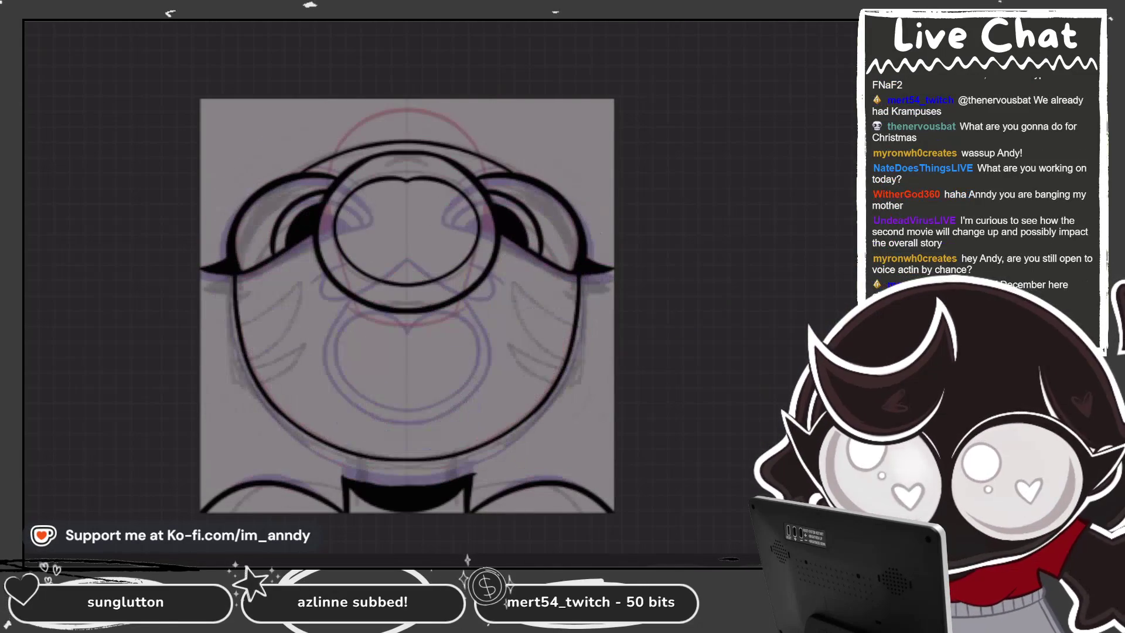
Step: Select Layer 23 and add a new empty layer above it for the next frame
key("l")
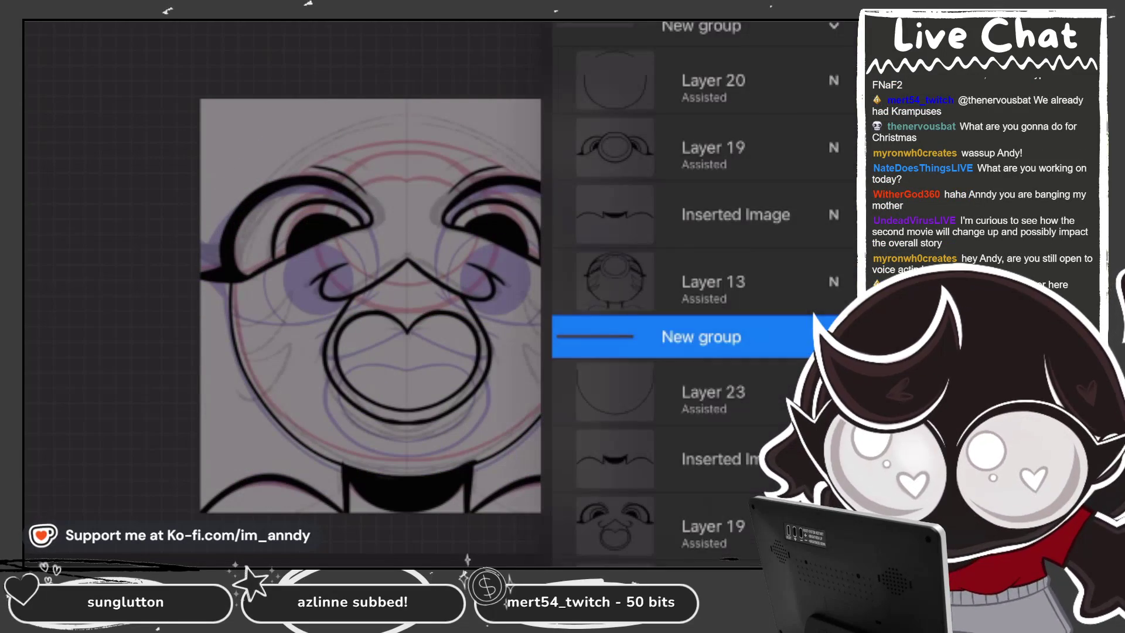
left_click(714, 392)
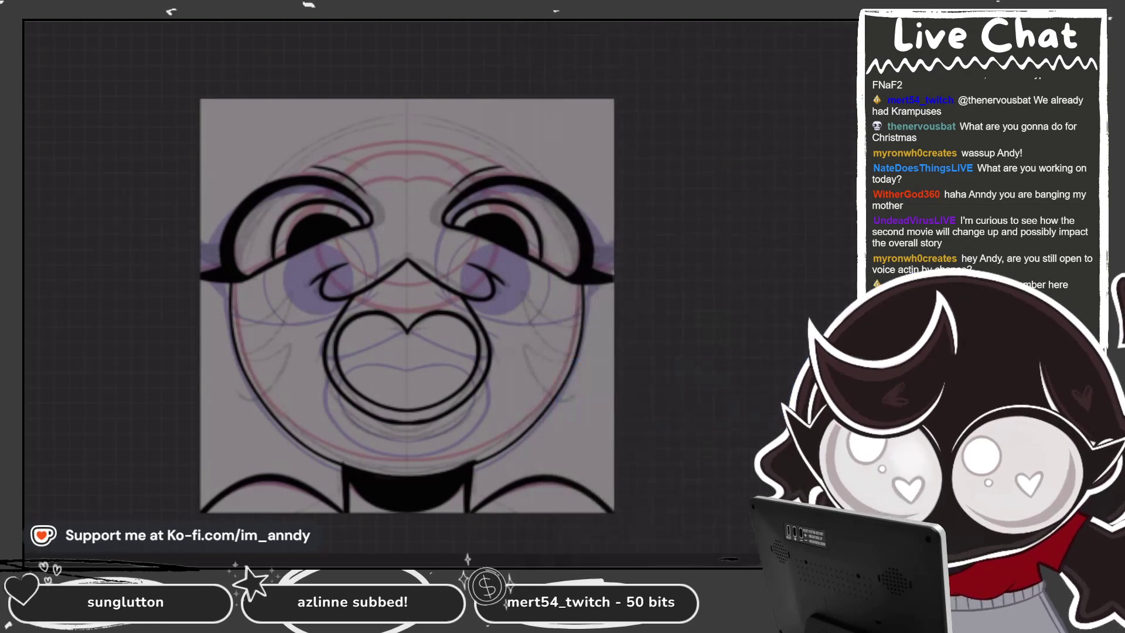
left_click(713, 337)
key("l")
scroll(410, 293, "up", 5)
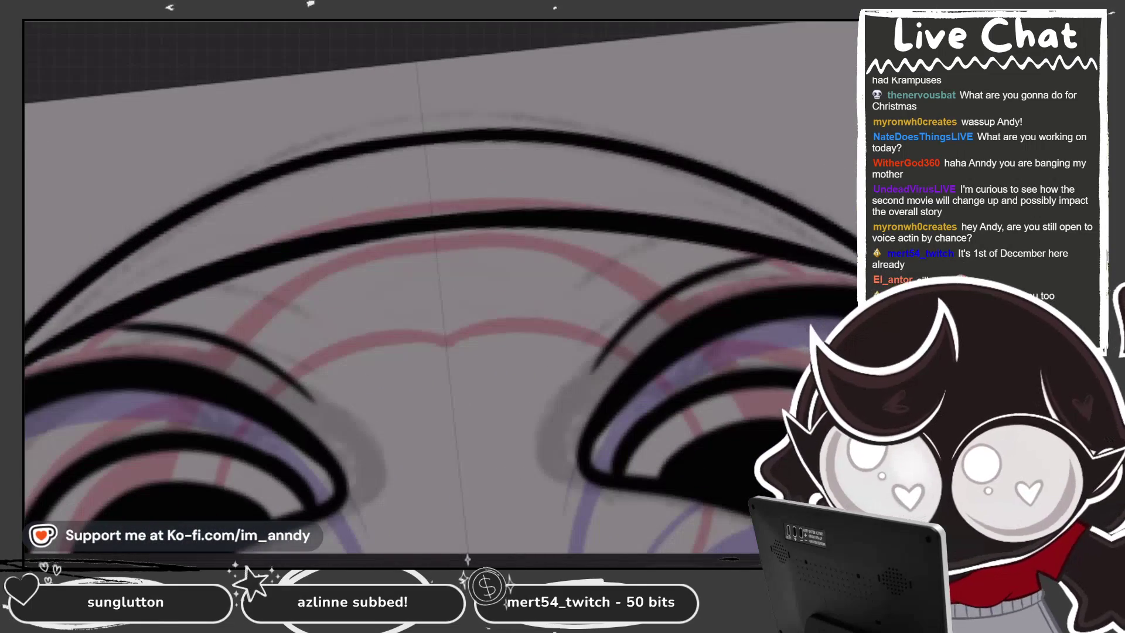
Step: Ink the vertical centre rib and mirrored diagonal ribs of the beanie, redrawing the misplaced pair
left_click_drag(425, 138, 433, 216)
left_click_drag(369, 155, 282, 240)
key("ctrl+z")
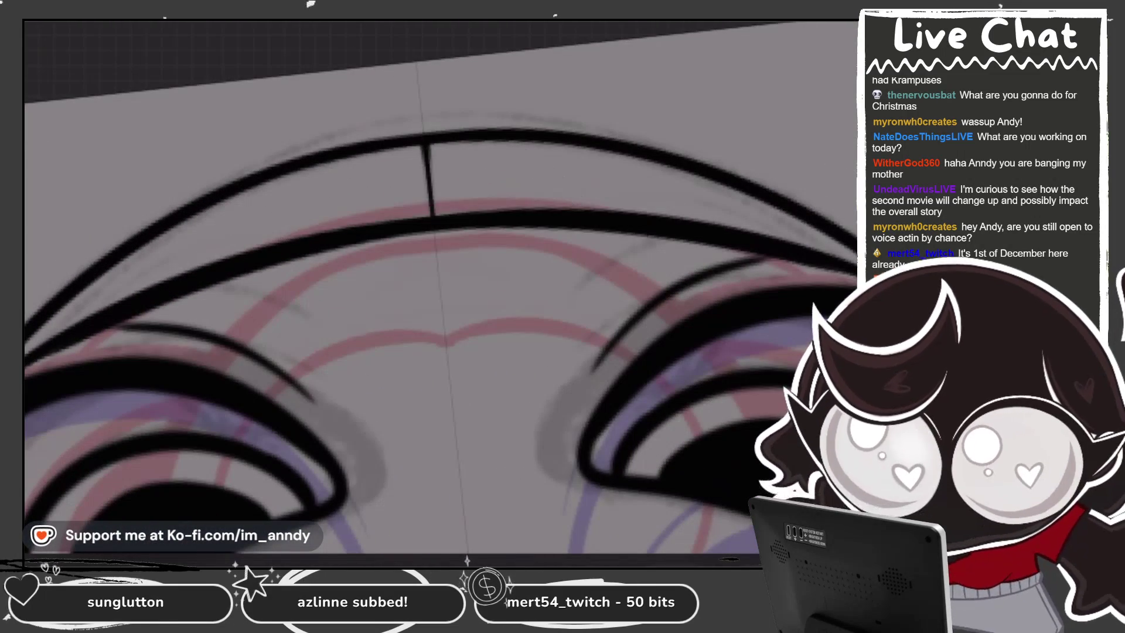
left_click_drag(327, 156, 221, 258)
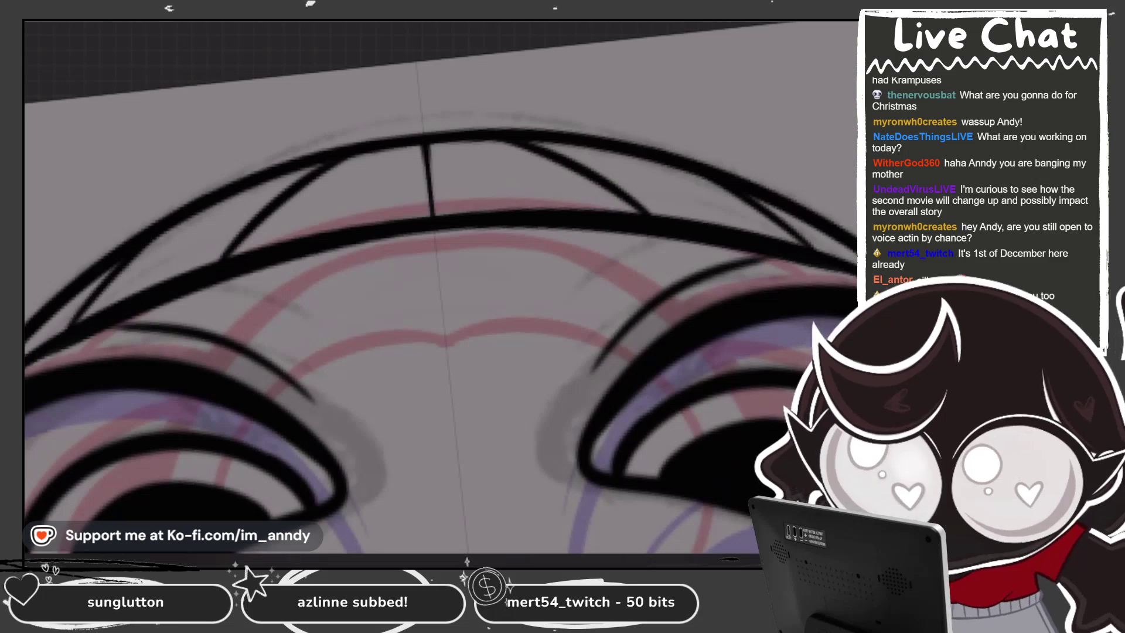
key("ctrl+0")
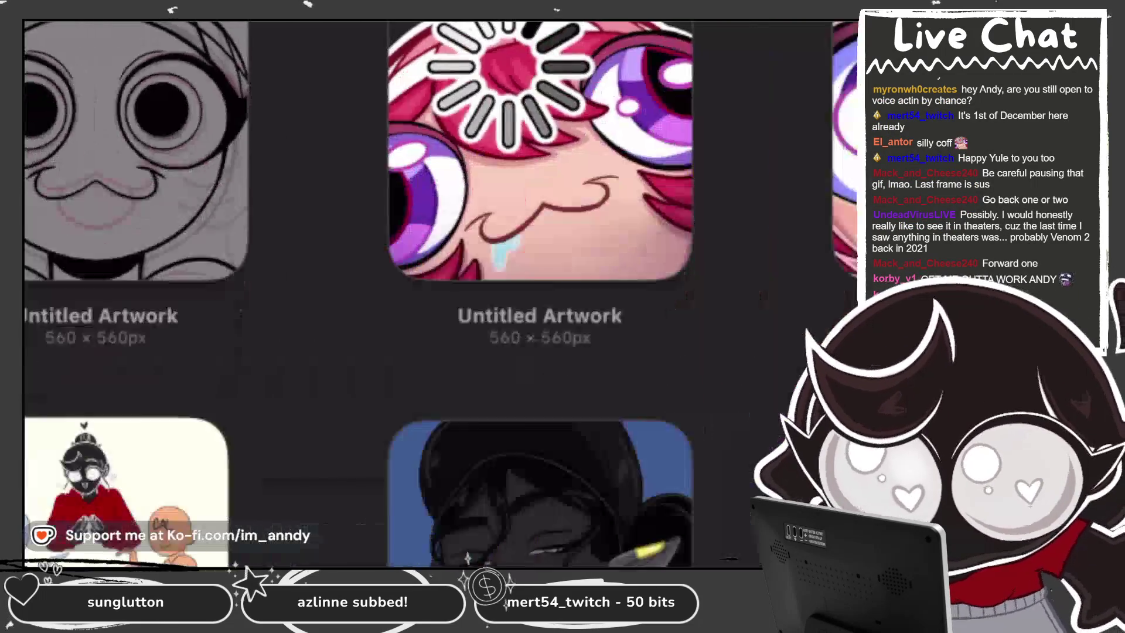
Step: Scroll the gallery to the stack holding Fnaf Jumpscare and open that artwork
scroll(438, 293, "down", 5)
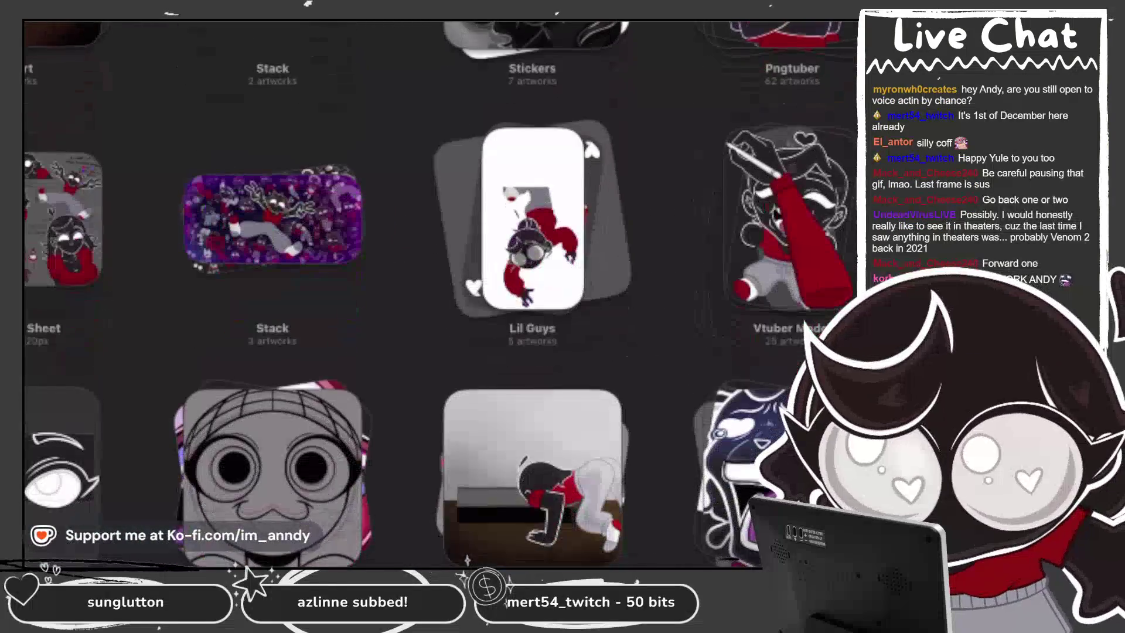
scroll(438, 293, "down", 3)
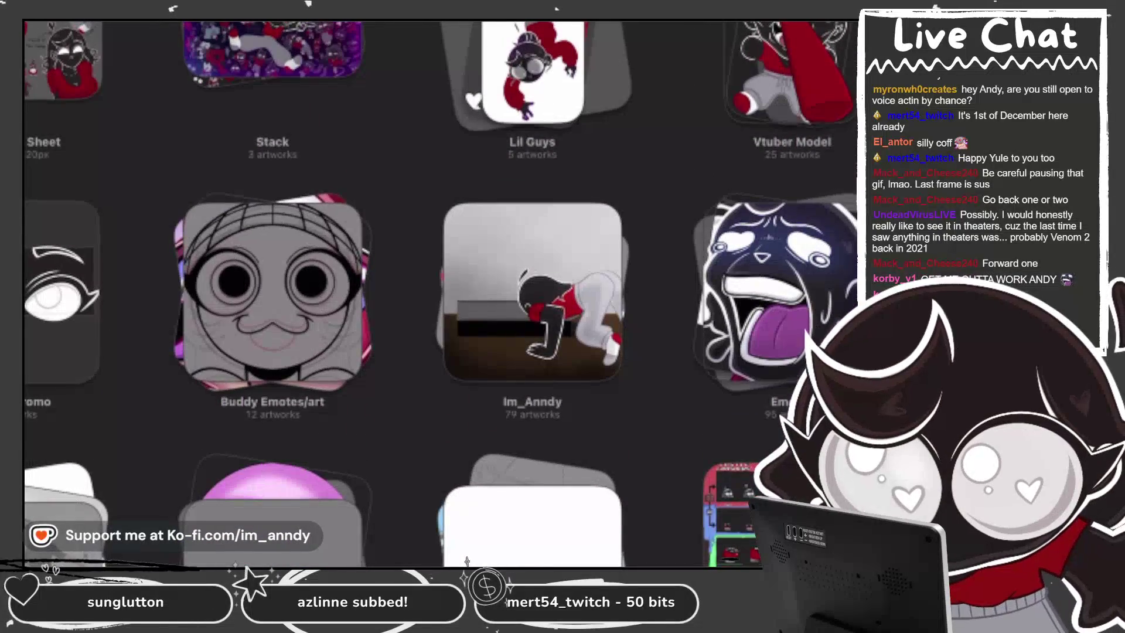
scroll(439, 293, "up", 5)
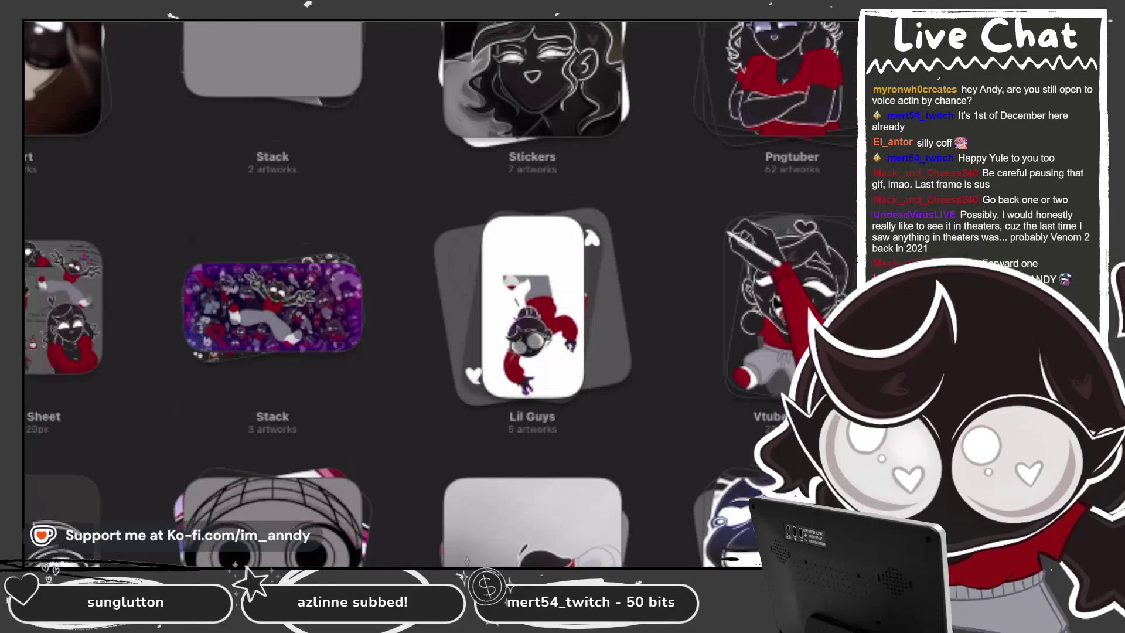
scroll(440, 293, "down", 2)
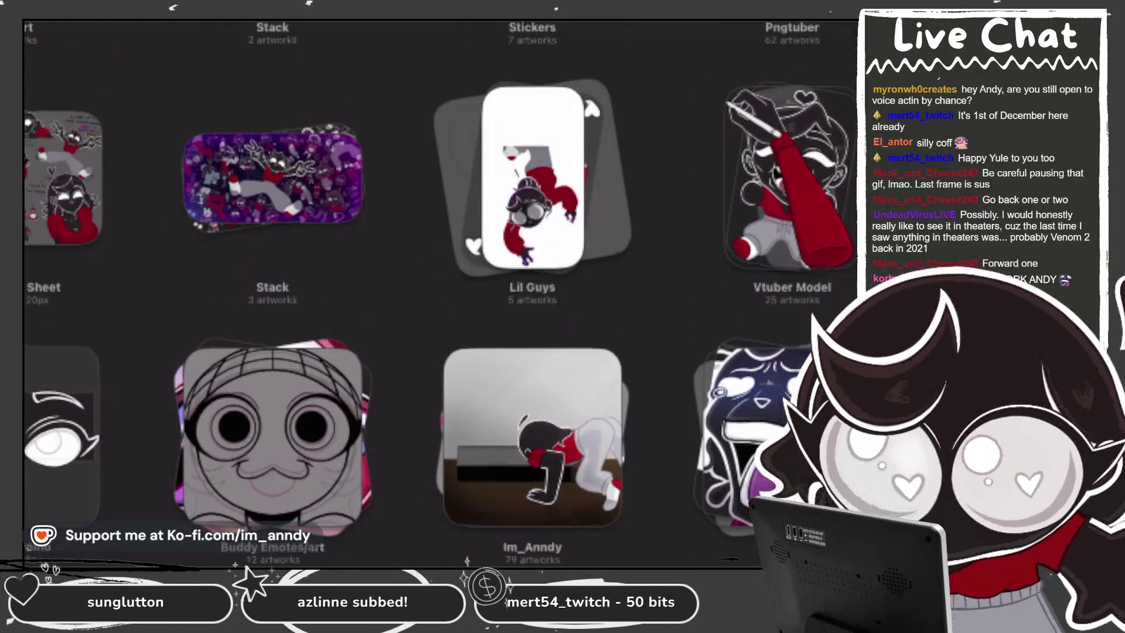
left_click(530, 422)
left_click(273, 97)
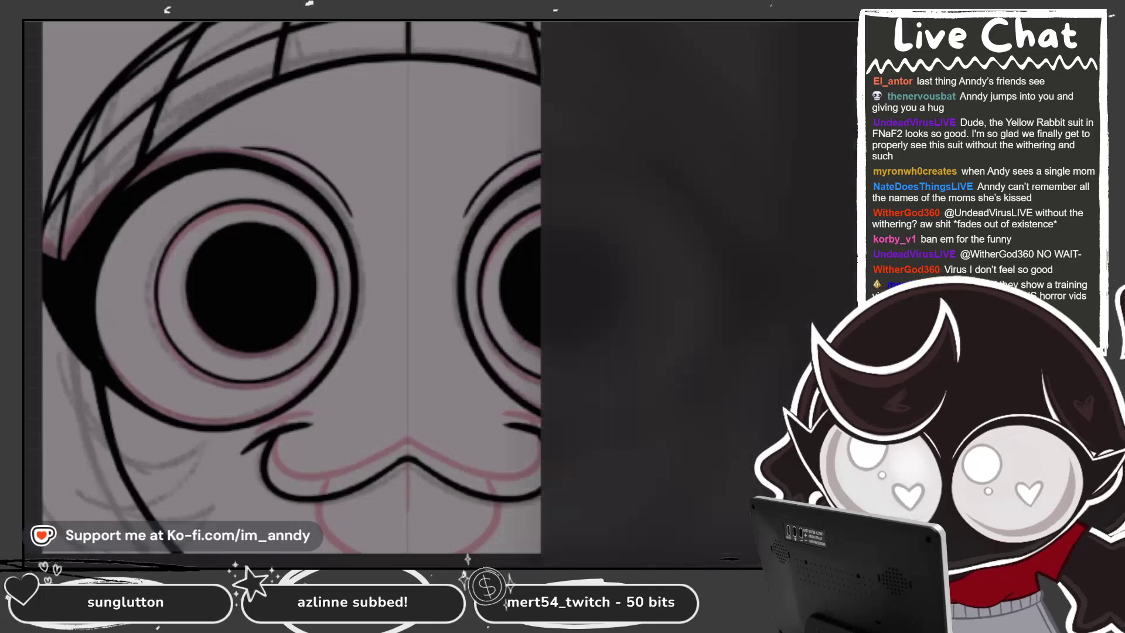
Step: Select Layer 21 and create the empty Layer 34 above it
left_click(712, 434)
left_click(713, 124)
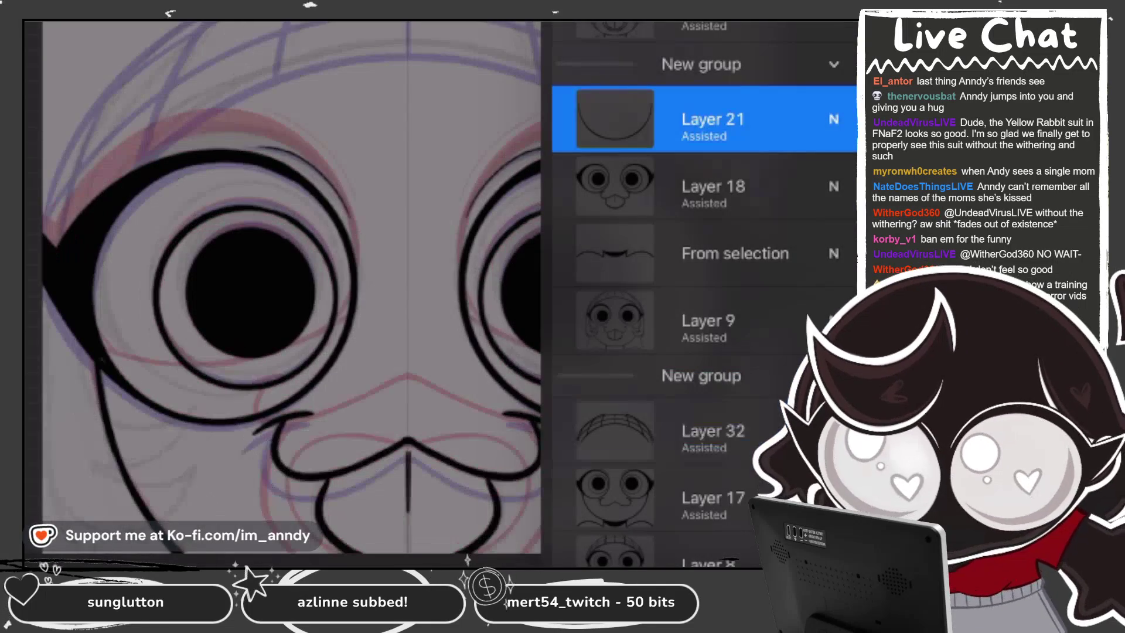
left_click(713, 253)
left_click(712, 123)
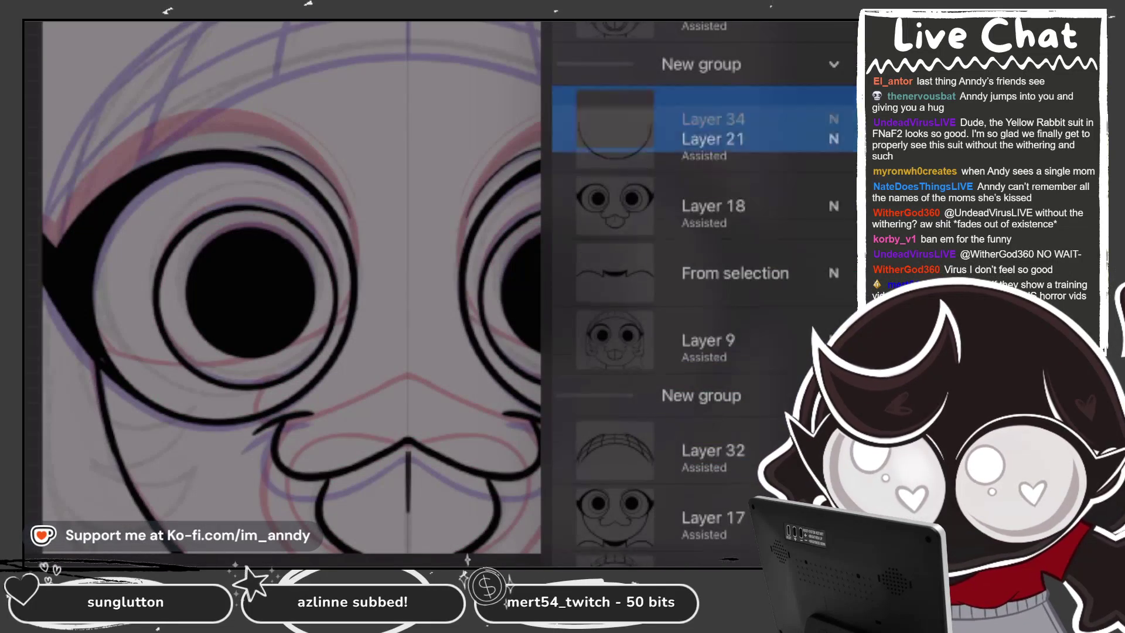
left_click(713, 119)
Step: Ink a first line on the beanie's left side
scroll(439, 293, "down", 3)
scroll(439, 234, "up", 5)
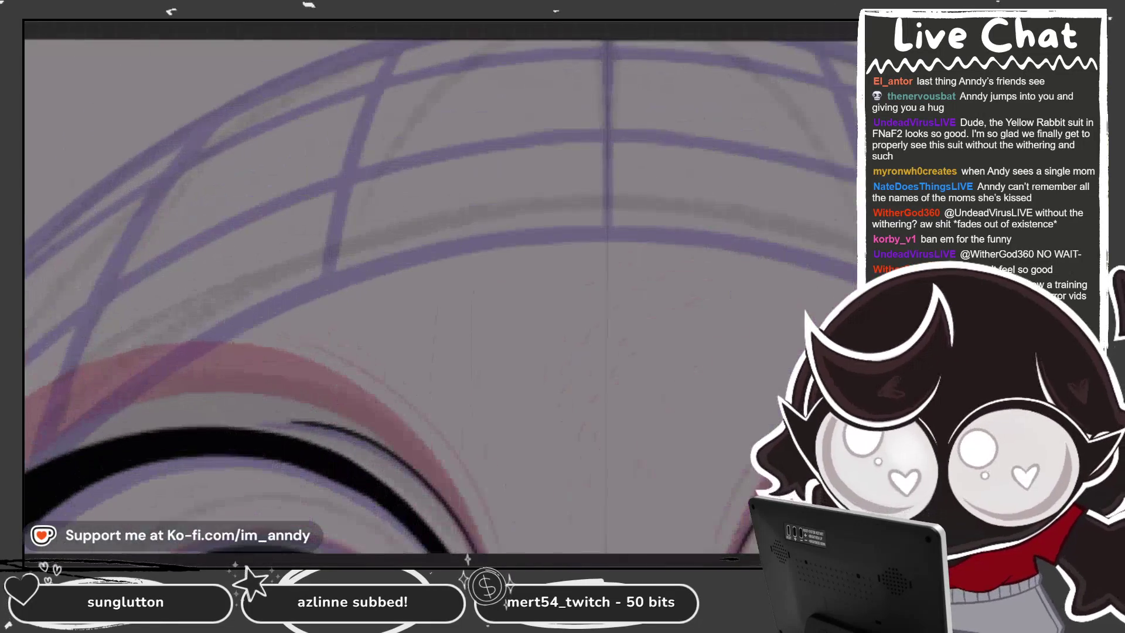
left_click_drag(62, 447, 200, 171)
Step: Redraw the beanie's left-side line, then ink rising stripe lines and the upper-left arc in black
key("ctrl+z")
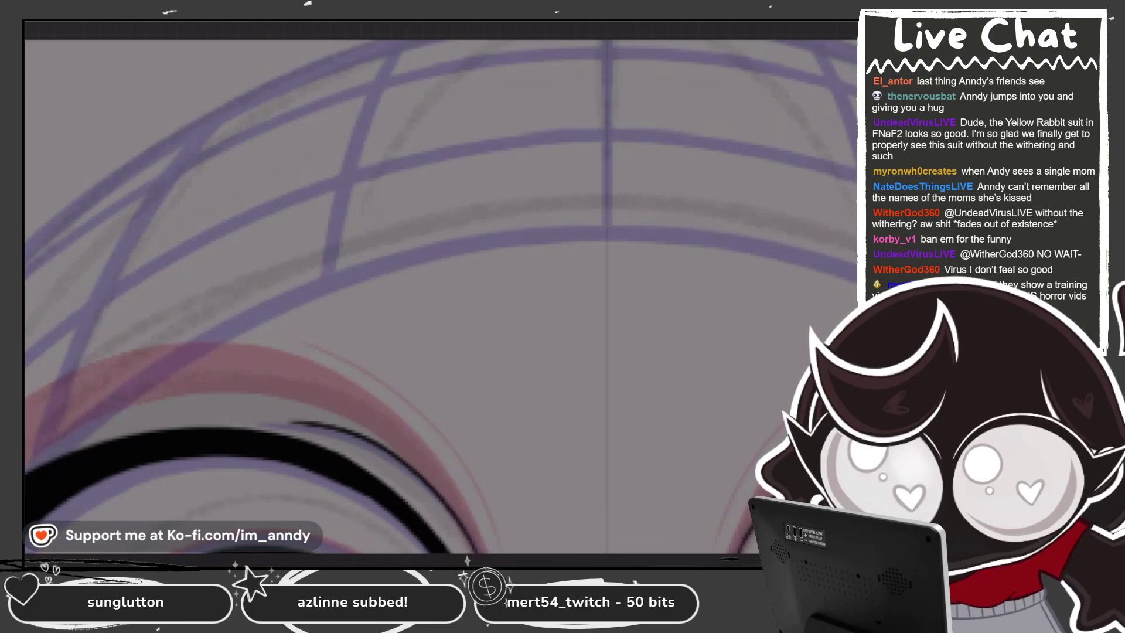
mouse_move(47, 457)
left_mouse_down()
mouse_move(111, 276)
mouse_move(343, 62)
left_mouse_up()
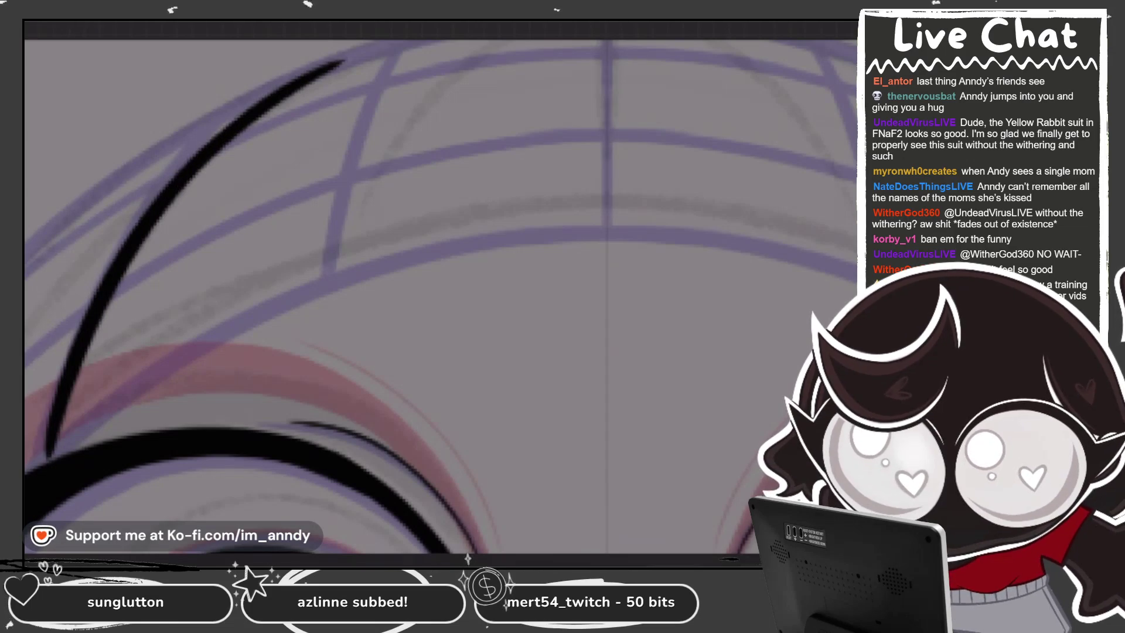
left_click_drag(335, 283, 473, 41)
left_click_drag(856, 228, 740, 41)
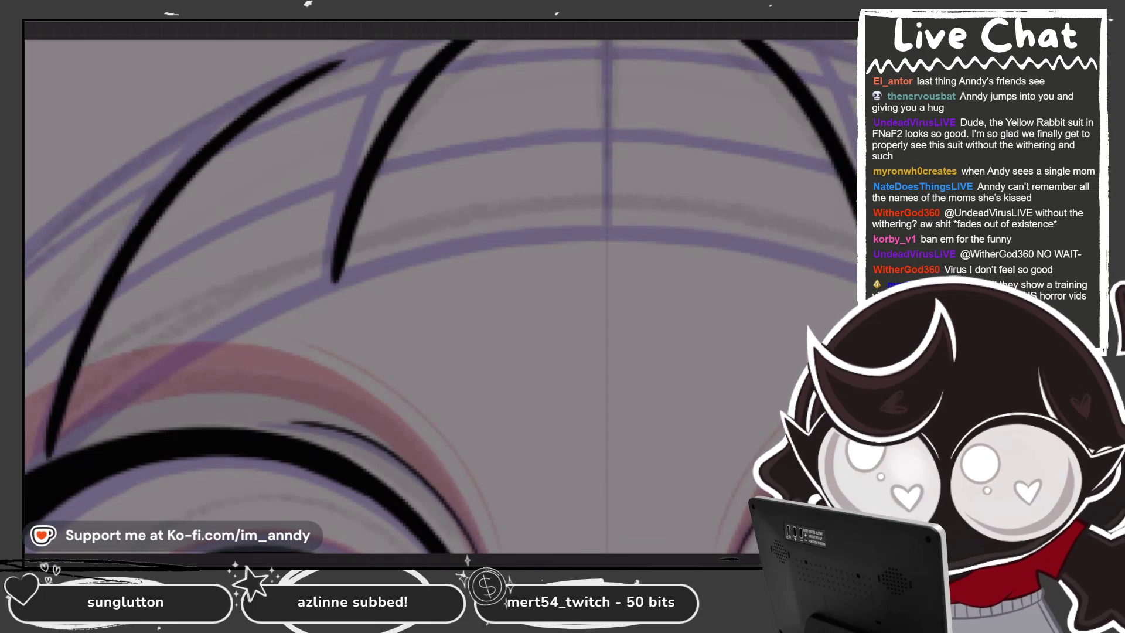
scroll(441, 288, "down", 2)
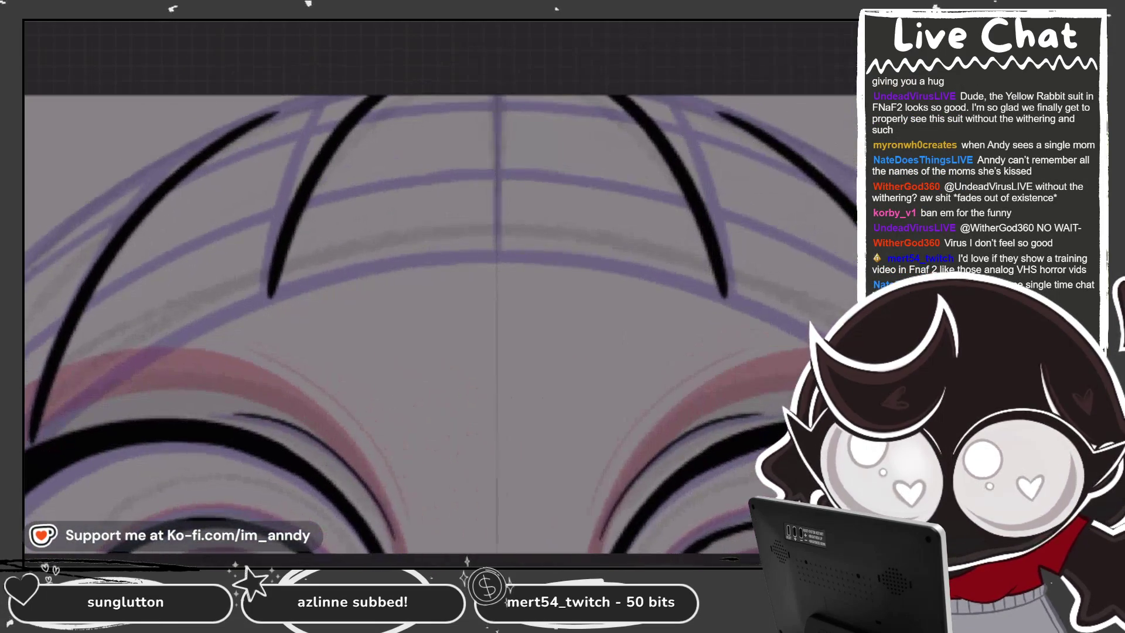
scroll(440, 324, "up", 2)
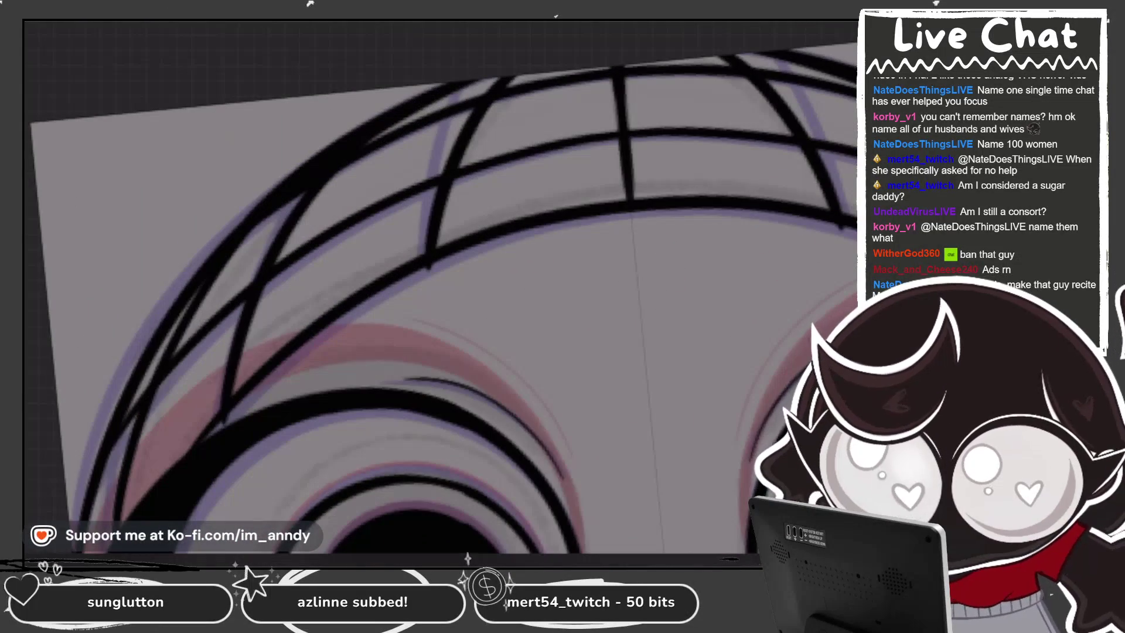
mouse_move(346, 109)
left_mouse_down()
mouse_move(234, 247)
mouse_move(527, 70)
left_mouse_up()
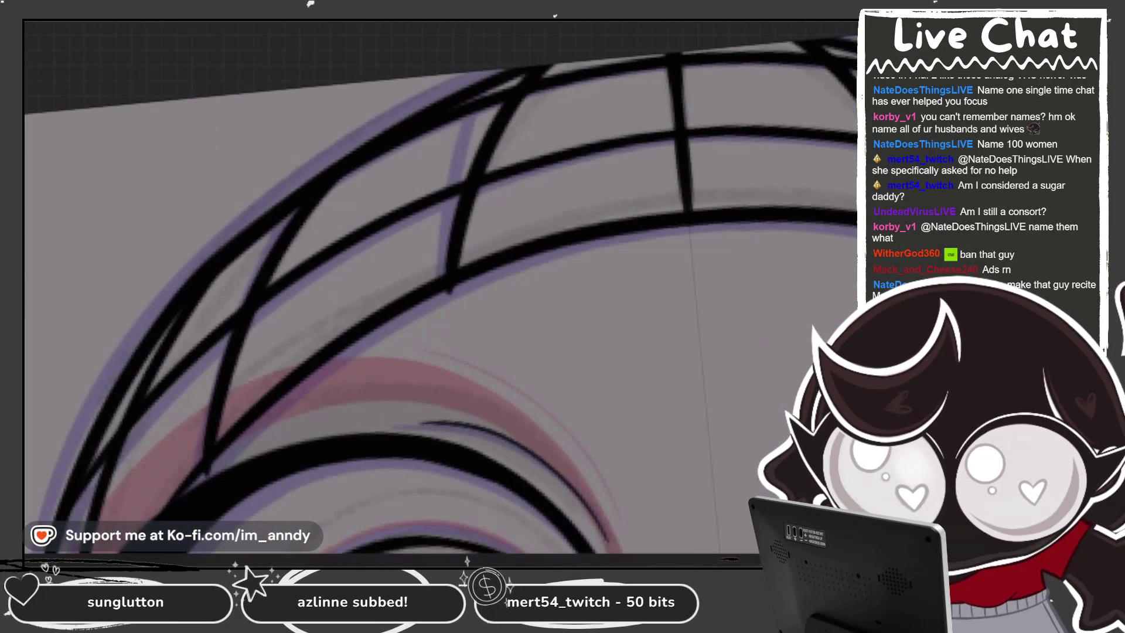
Step: Try the beanie's long outer curve and ink a short stroke on its lower-left edge
key("ctrl+z")
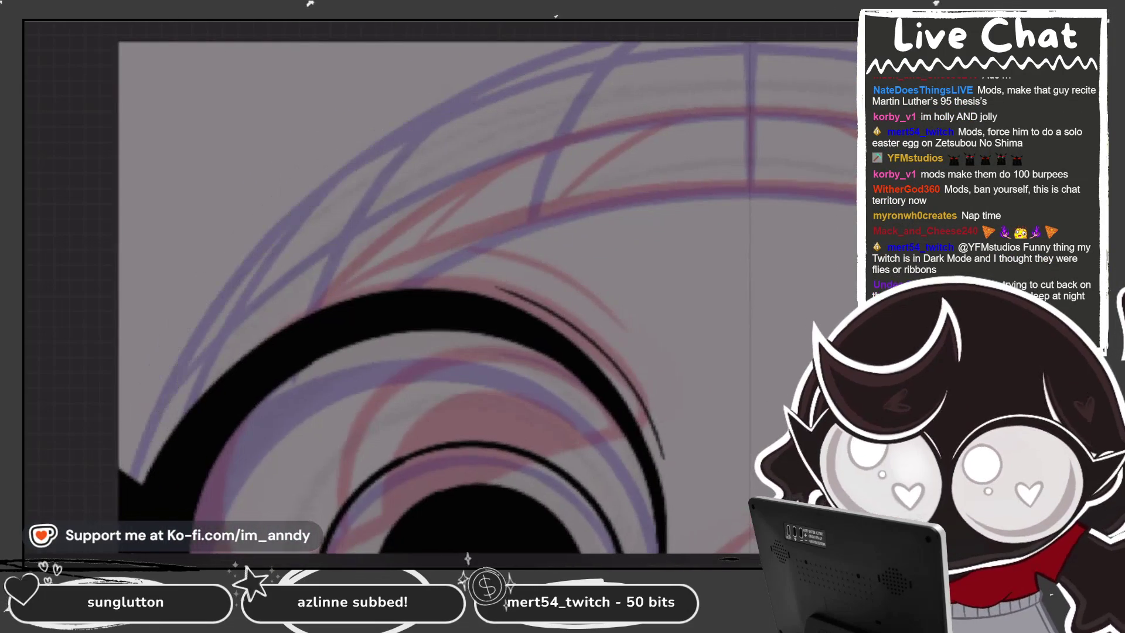
left_click_drag(140, 481, 530, 94)
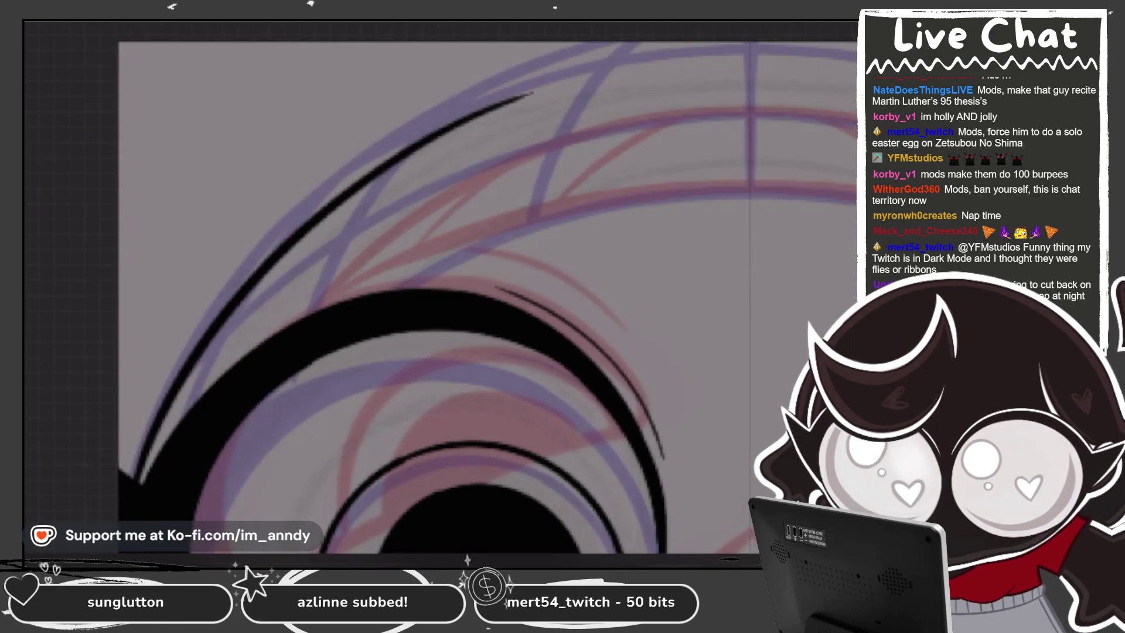
key("ctrl+z")
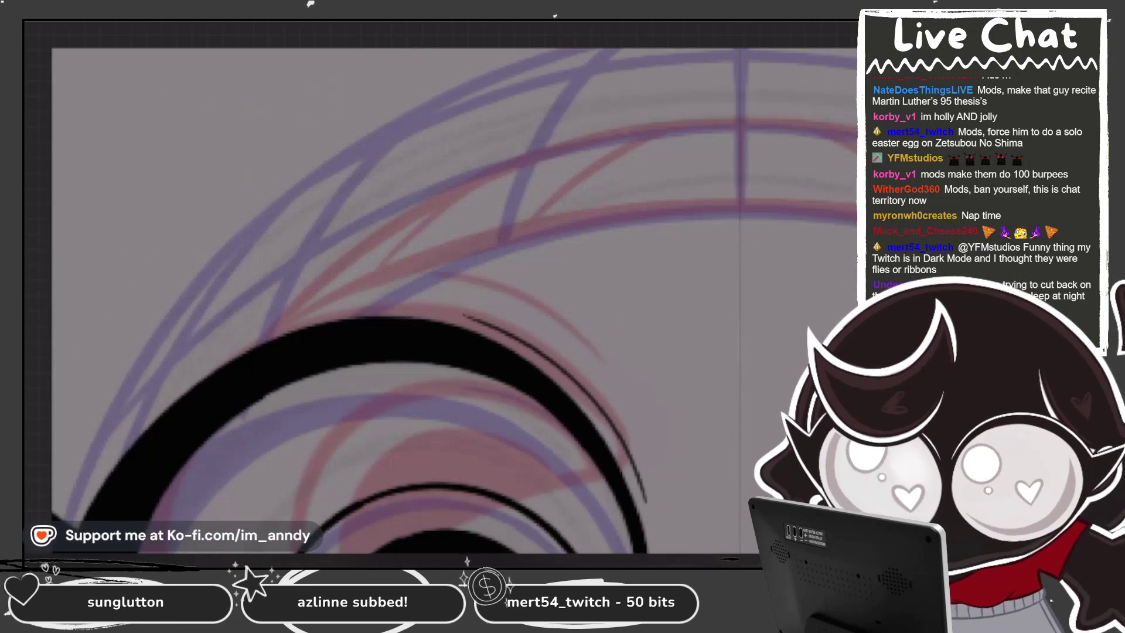
mouse_move(67, 525)
left_mouse_down()
mouse_move(487, 76)
mouse_move(586, 50)
left_mouse_up()
key("ctrl+z")
left_click_drag(71, 524, 181, 302)
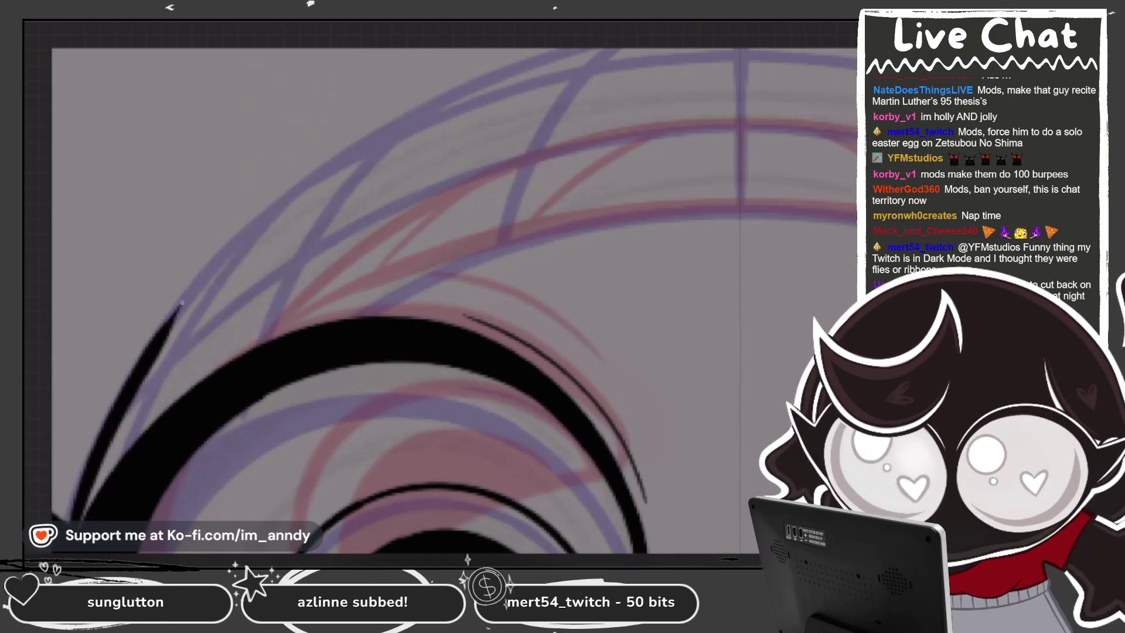
Step: Ink the long outer arc across the beanie top above the eyes, redrawing until it fits
left_click_drag(100, 577, 501, 75)
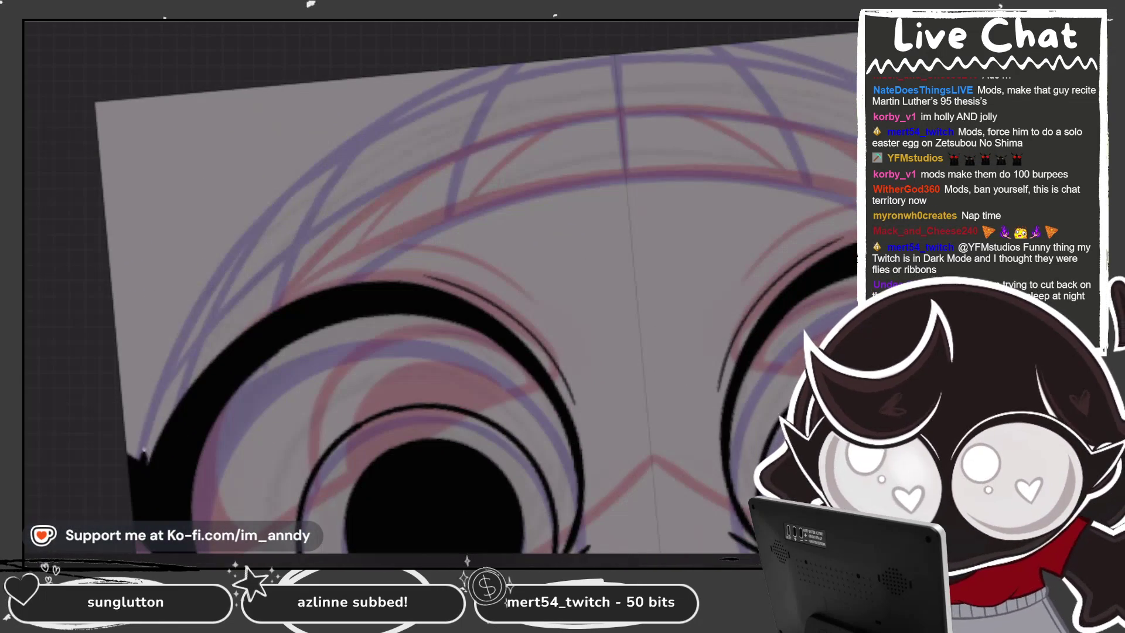
left_click_drag(144, 454, 855, 88)
key("ctrl+z")
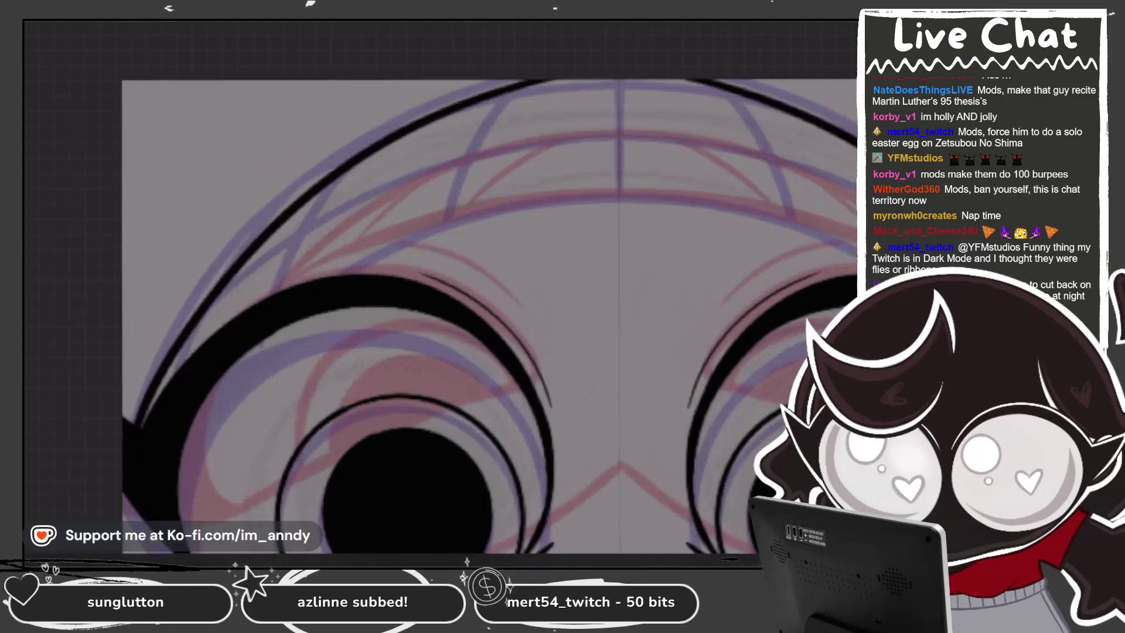
left_click_drag(135, 422, 856, 117)
key("ctrl+z")
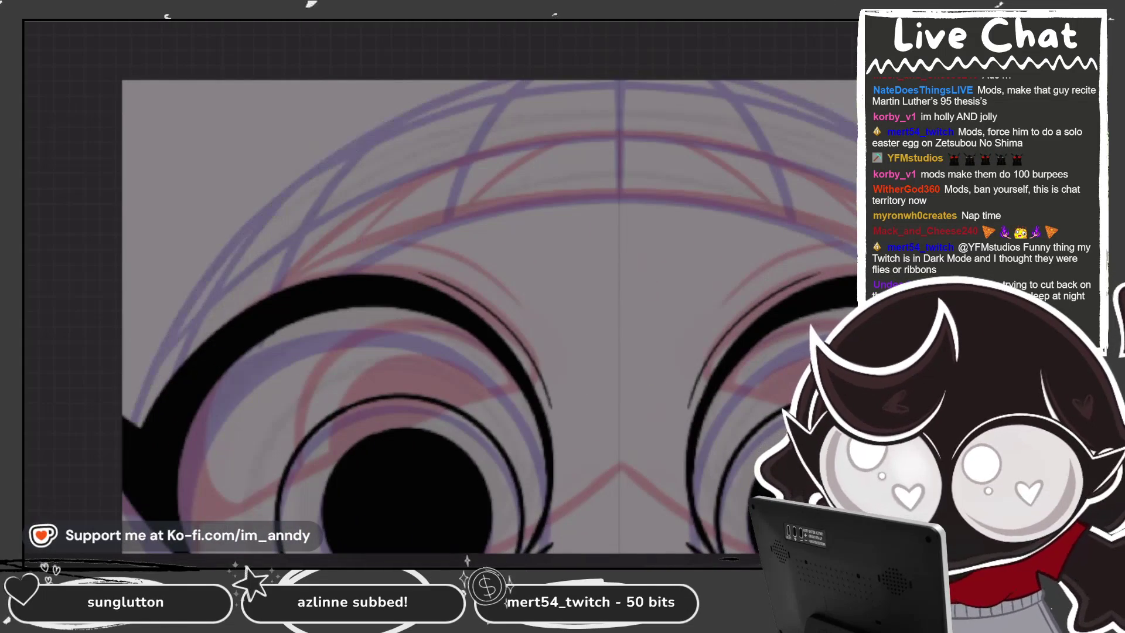
left_click_drag(126, 405, 855, 103)
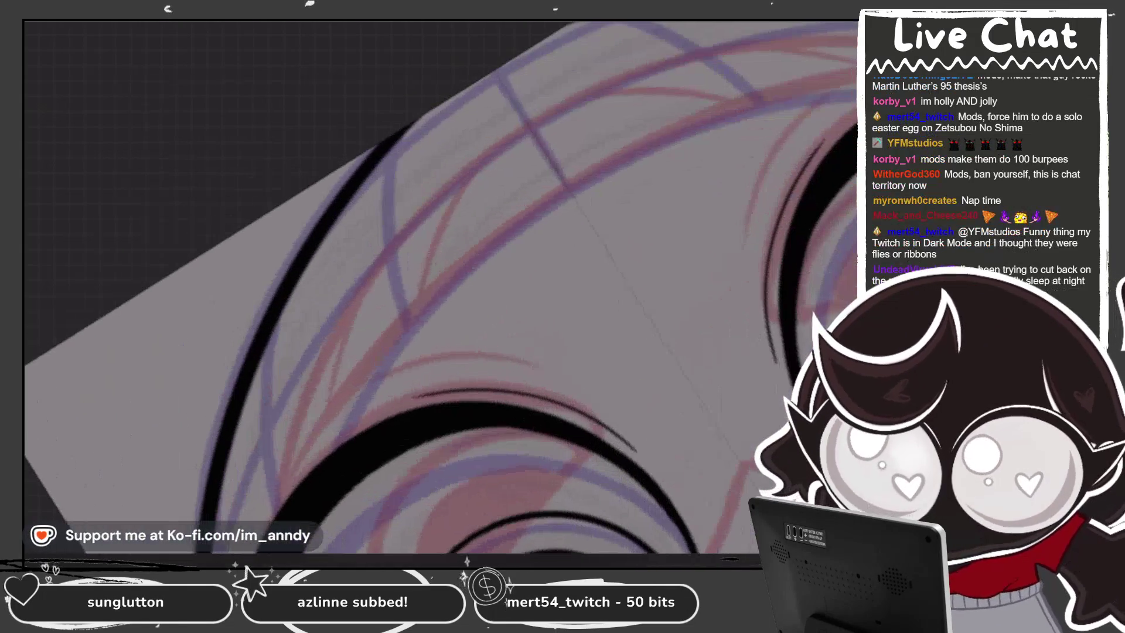
Step: Ink the stroke along the left eye's edge, discarding a stray arc and a short stroke
scroll(440, 287, "down", 5)
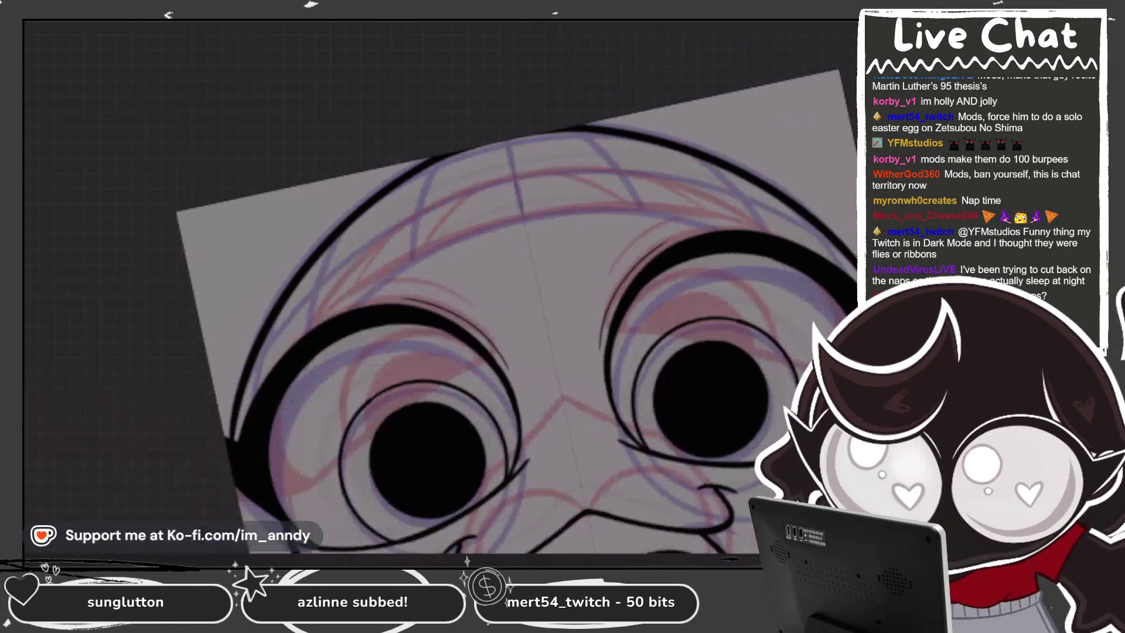
scroll(439, 287, "up", 5)
scroll(439, 287, "down", 2)
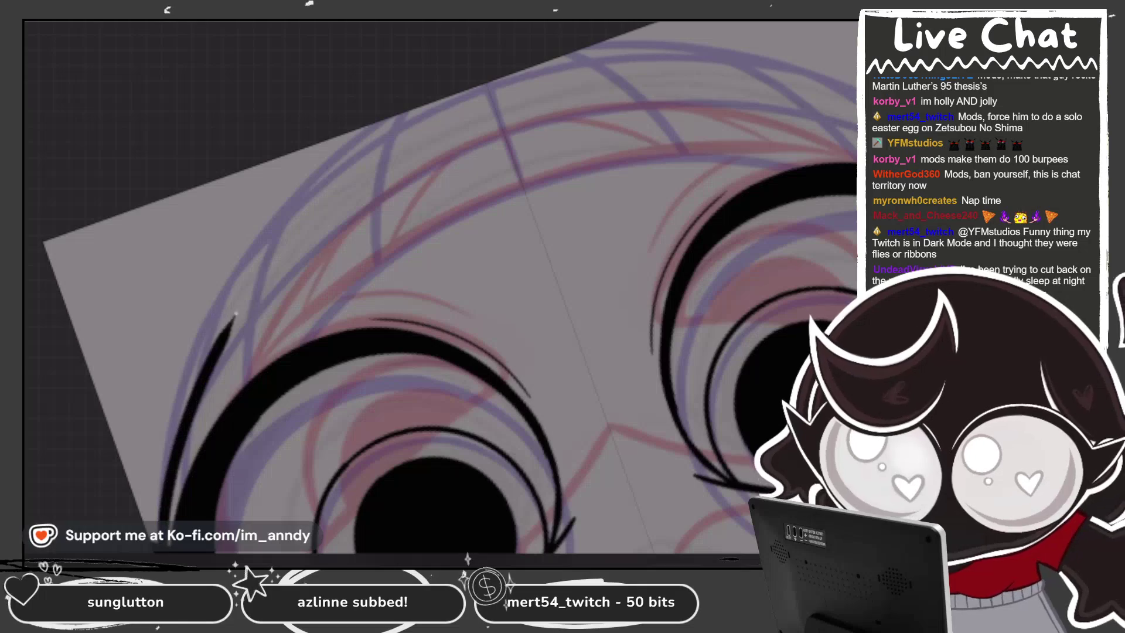
mouse_move(158, 550)
left_mouse_down()
mouse_move(469, 118)
mouse_move(856, 64)
left_mouse_up()
key("ctrl+z")
mouse_move(158, 551)
left_mouse_down()
mouse_move(227, 298)
mouse_move(856, 94)
left_mouse_up()
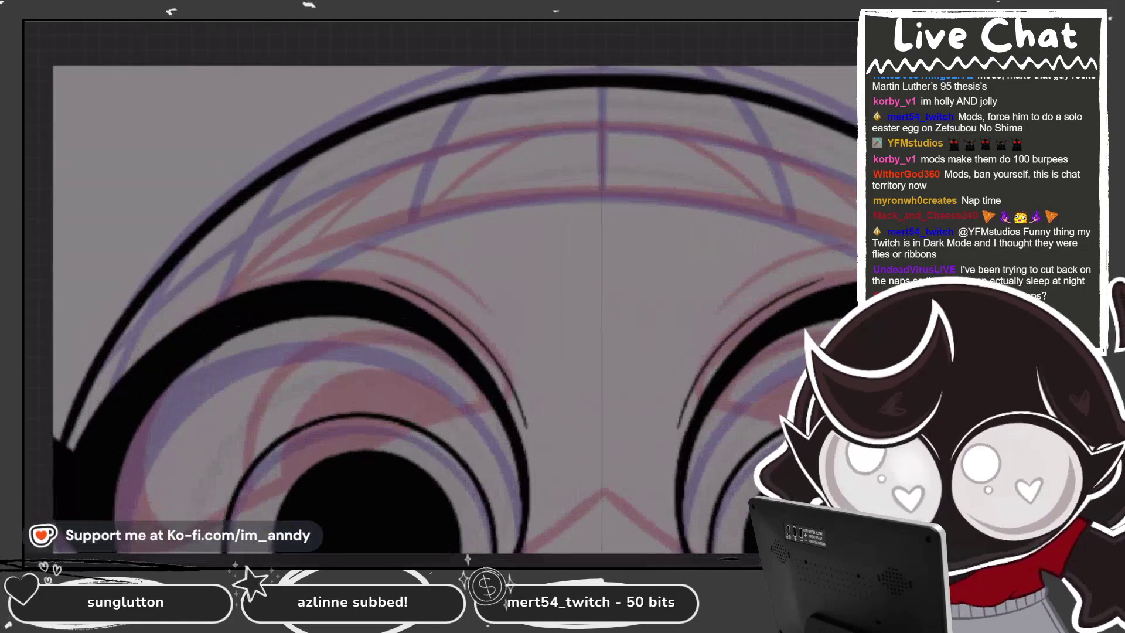
left_click_drag(318, 151, 275, 217)
key("ctrl+z")
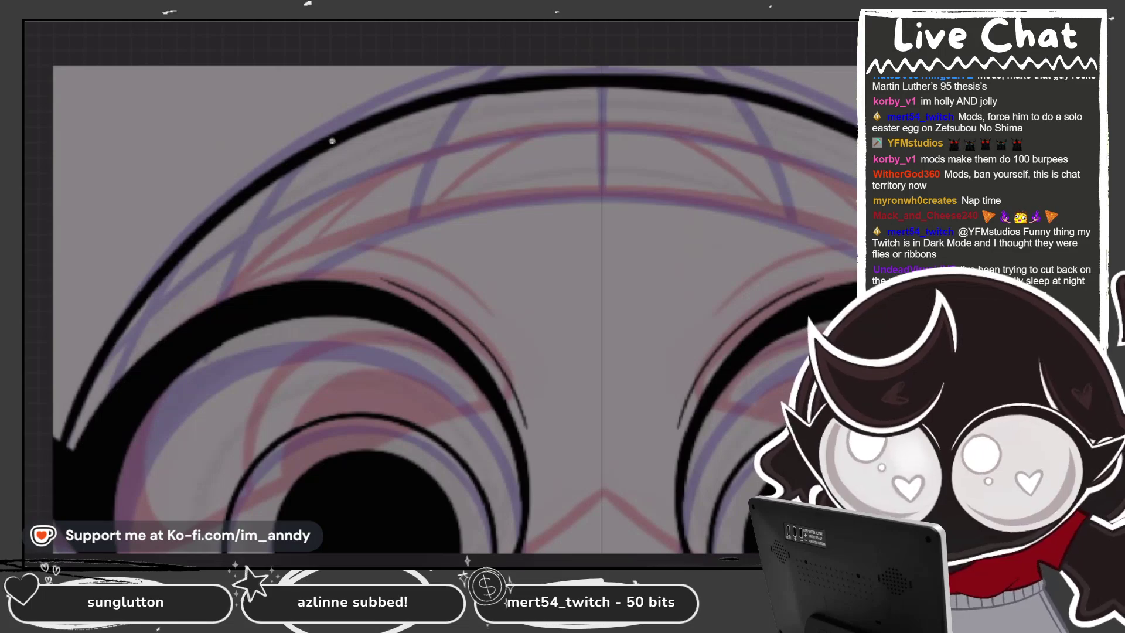
Step: Ink several stripe lines on the beanie's left side and near its top
left_click_drag(325, 151, 225, 299)
left_click_drag(200, 241, 126, 371)
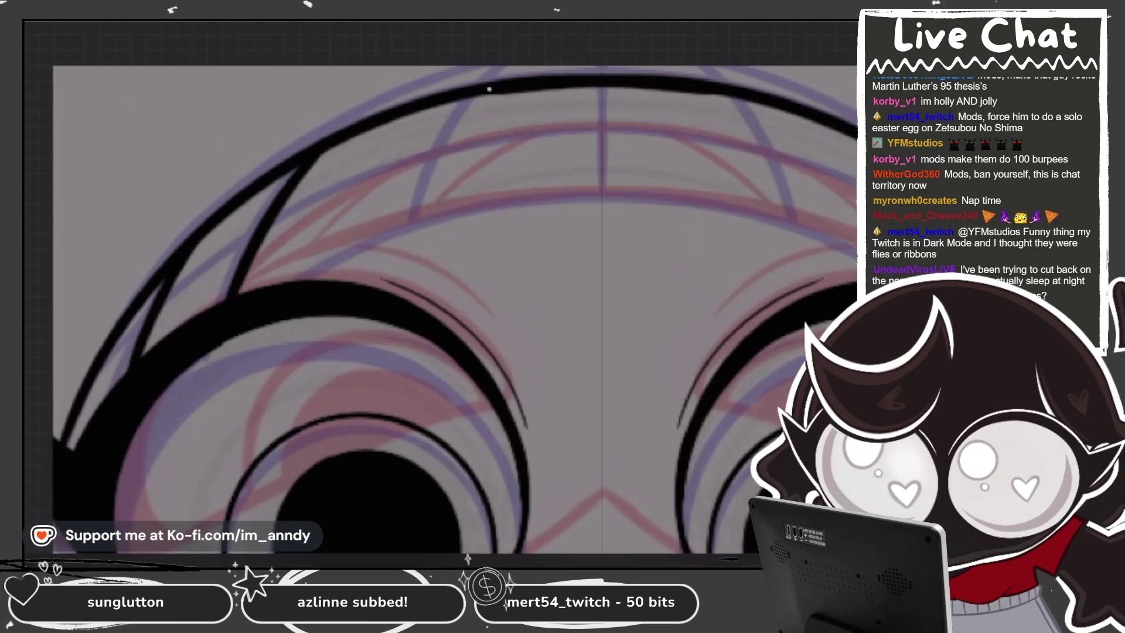
left_click_drag(490, 89, 425, 229)
left_click_drag(718, 97, 785, 231)
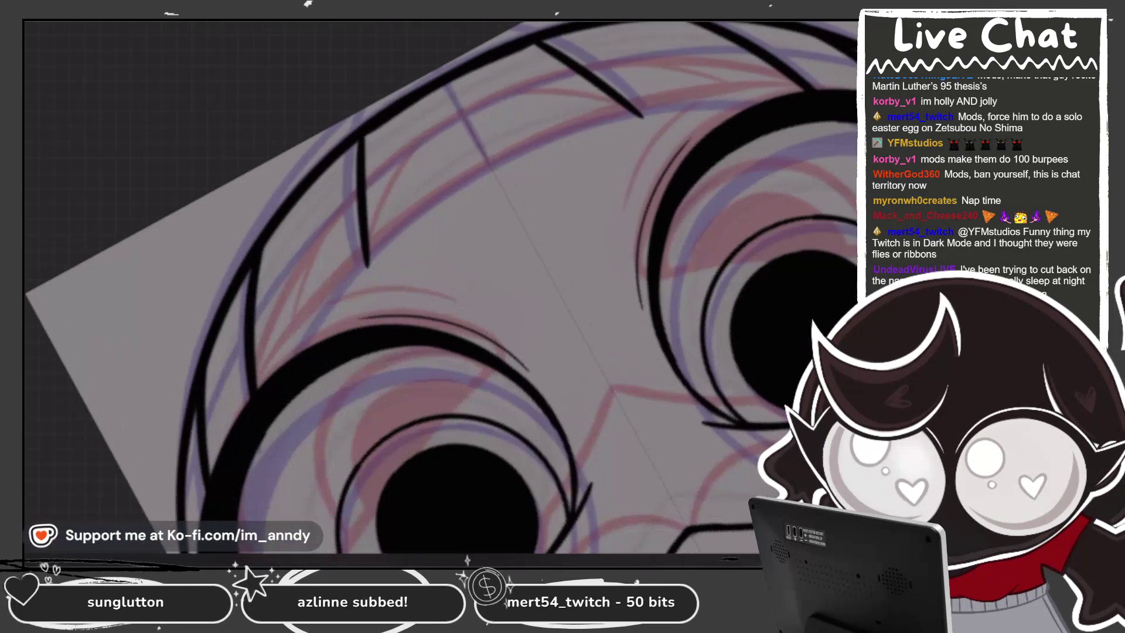
left_click_drag(404, 231, 281, 366)
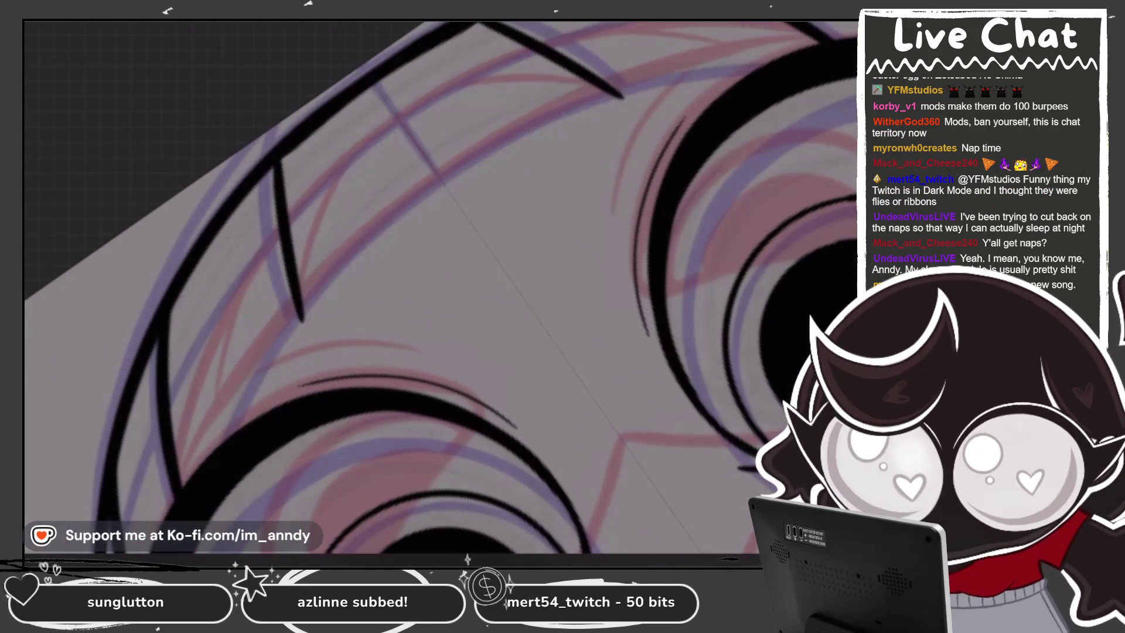
left_click_drag(223, 443, 333, 271)
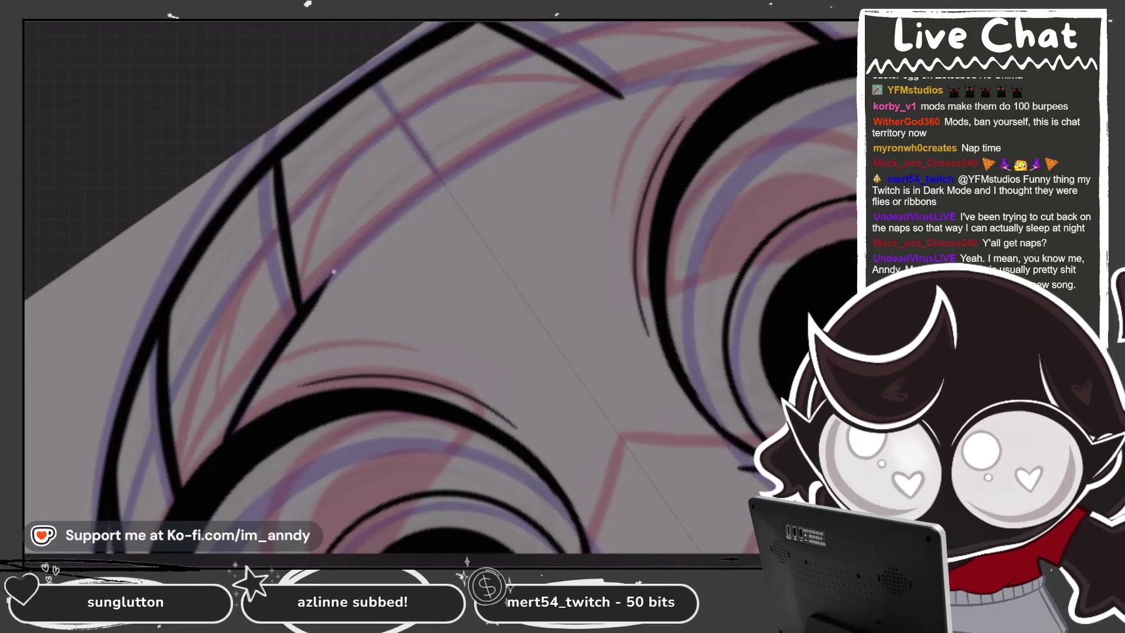
key("ctrl+z")
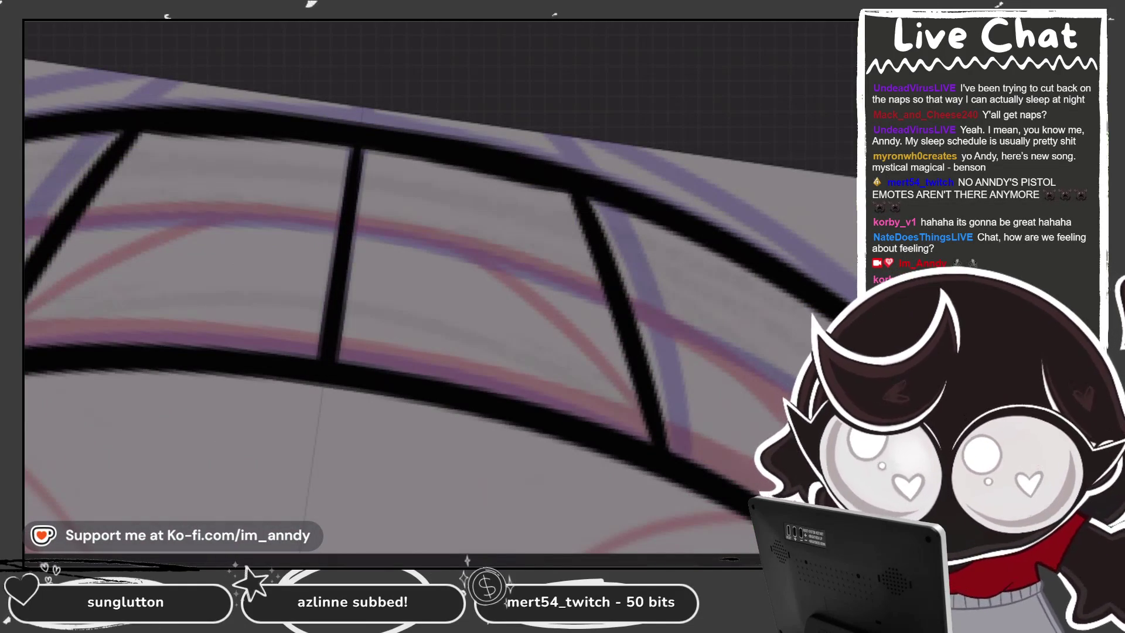
scroll(439, 293, "down", 3)
scroll(439, 293, "down", 2)
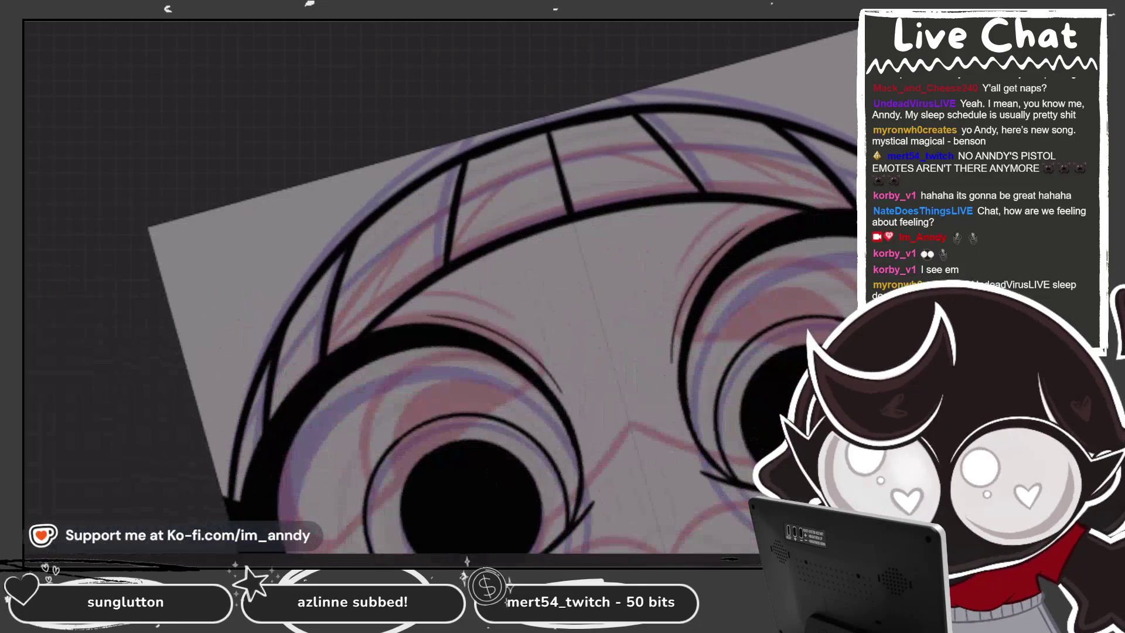
scroll(439, 293, "down", 2)
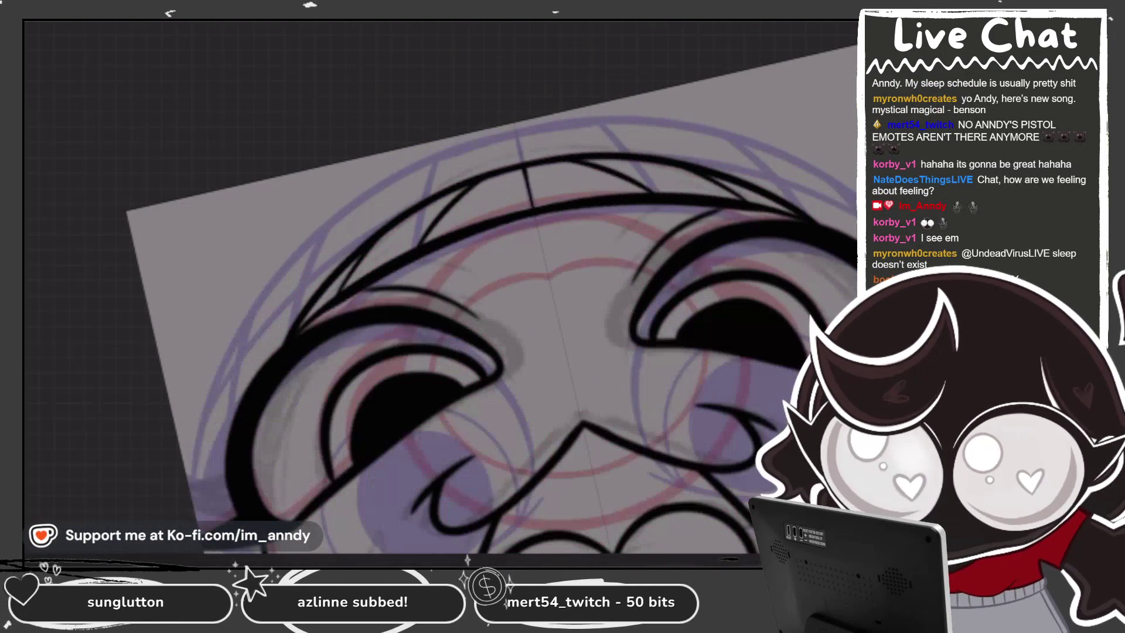
Step: Switch to Layer 33, finish the open-mouthed frame's line art, and fit the canvas upright
left_click(728, 392)
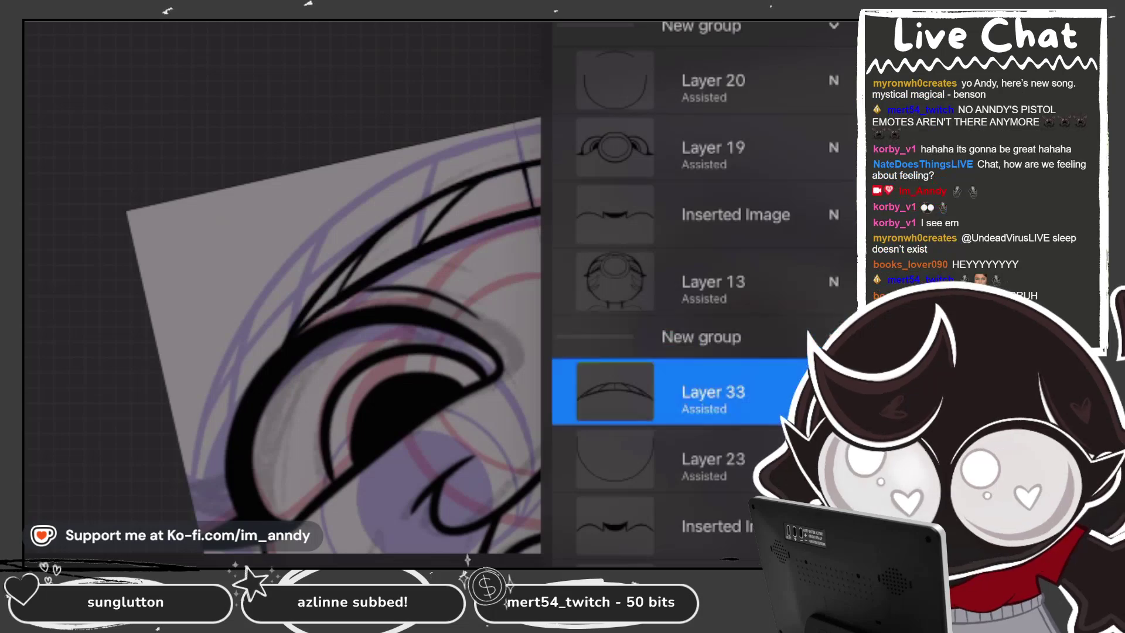
scroll(439, 293, "up", 3)
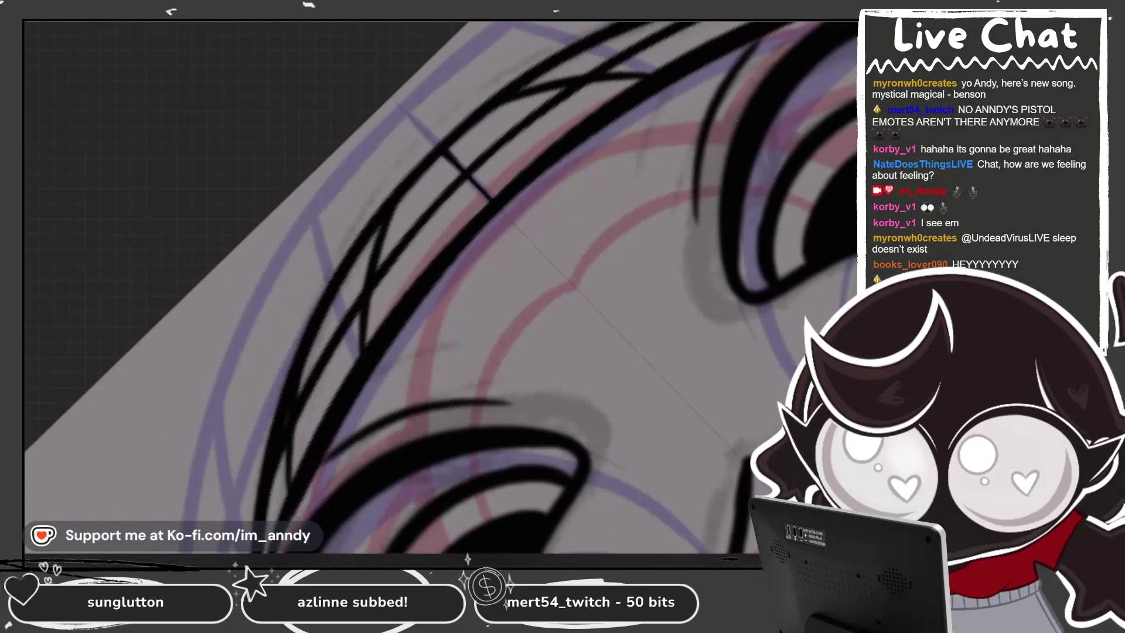
scroll(410, 287, "down", 3)
scroll(410, 287, "up", 3)
scroll(410, 287, "down", 2)
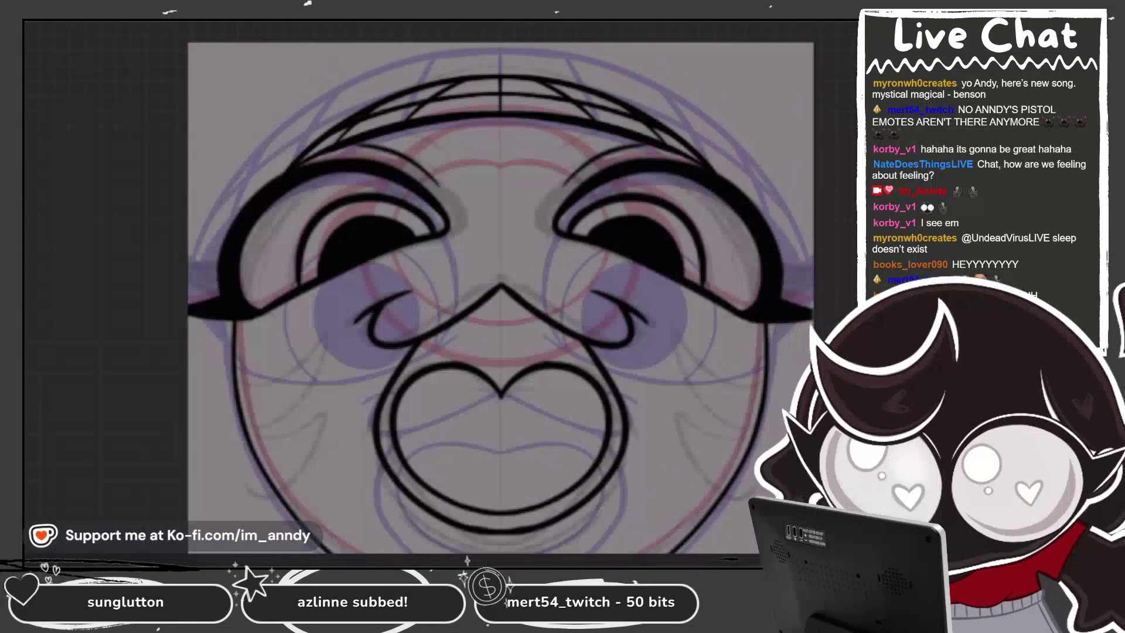
scroll(516, 299, "up", 2)
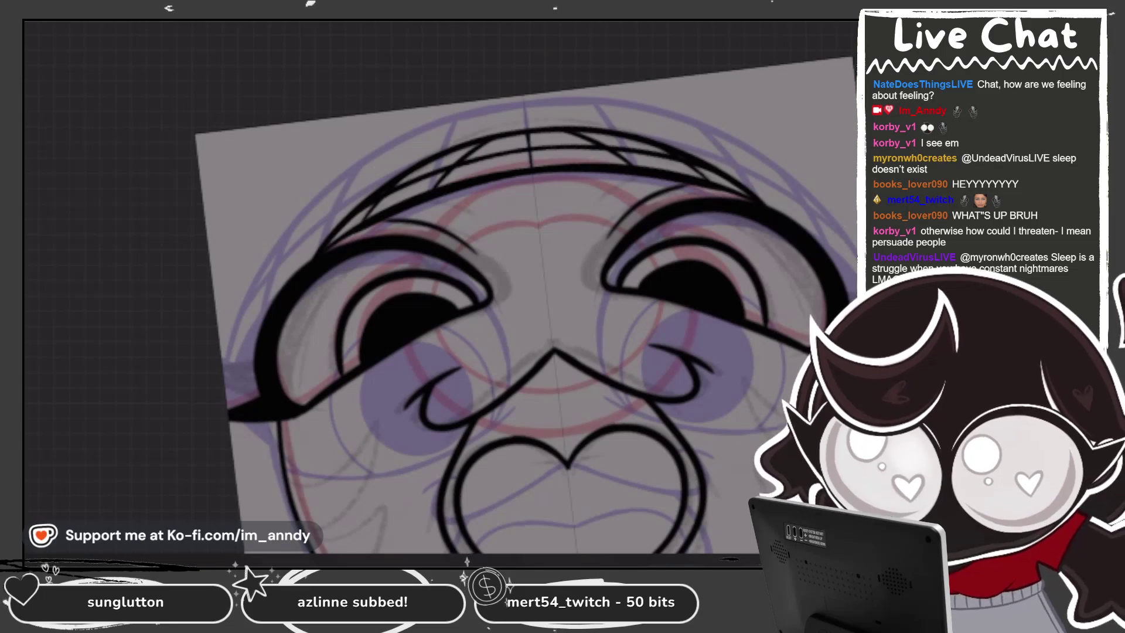
key("ctrl+0")
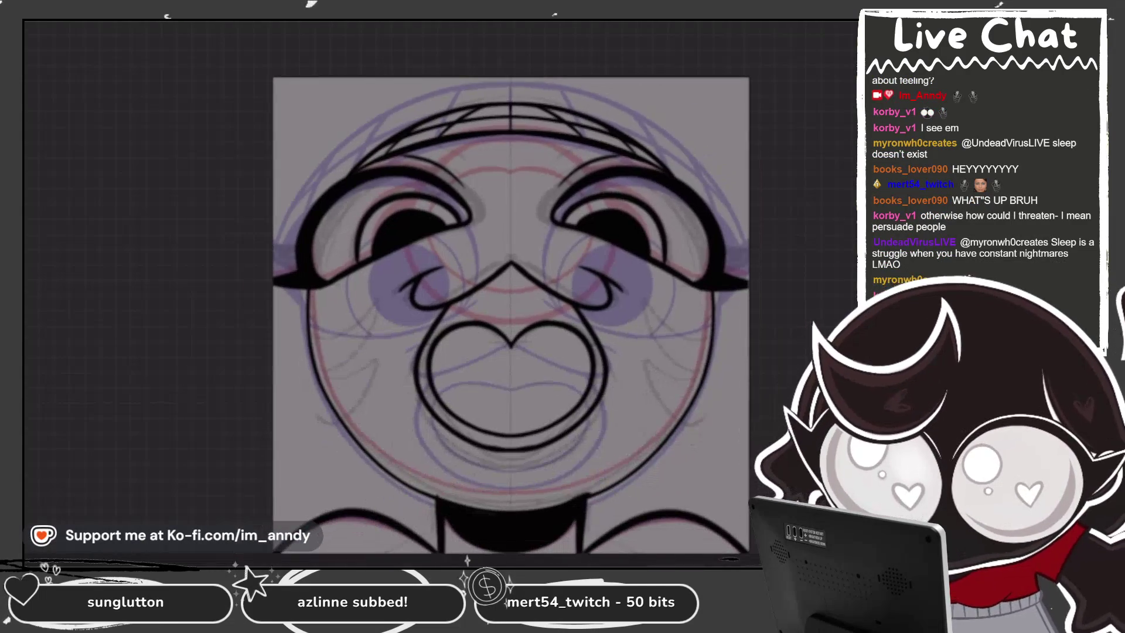
scroll(395, 242, "up", 2)
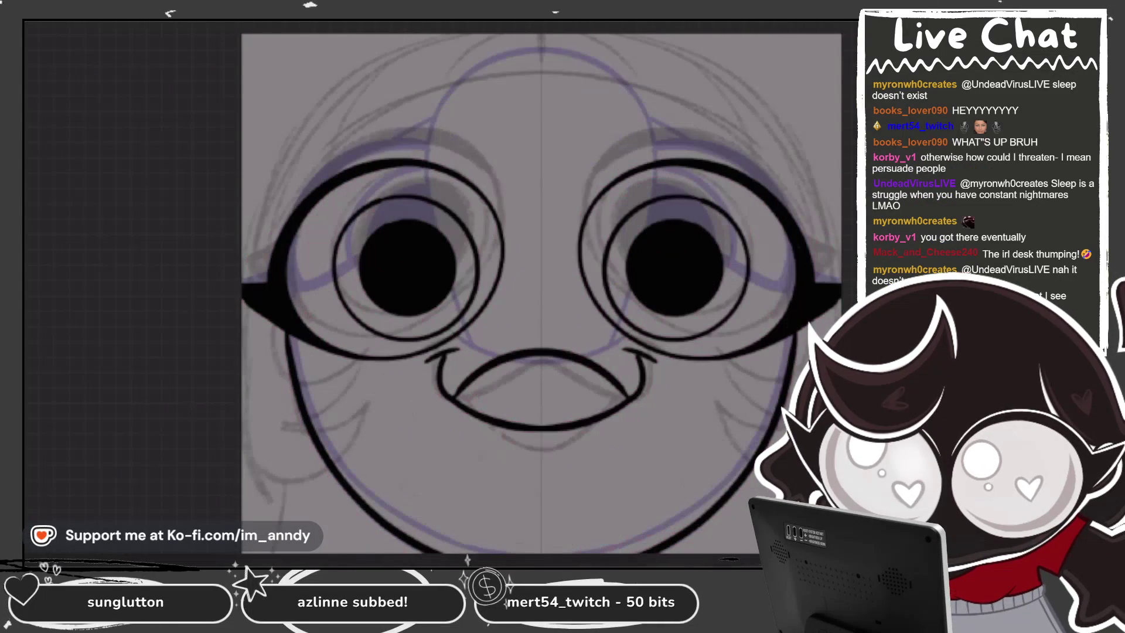
Step: Copy the inked beanie linework from Layer 34
left_click(808, 30)
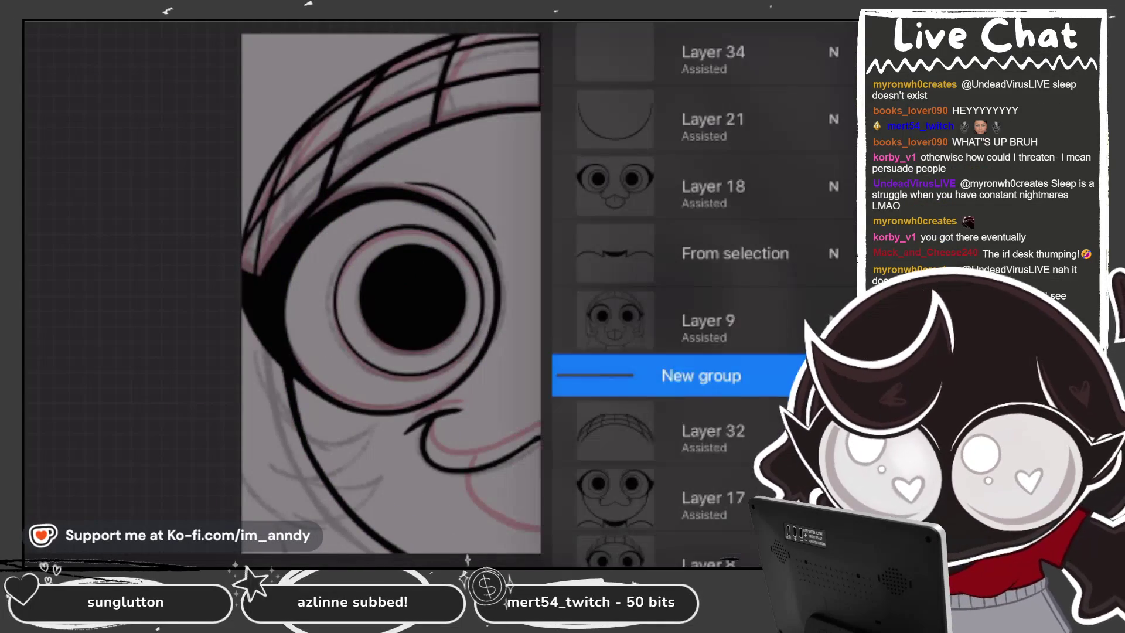
left_click(653, 431)
left_click(653, 431)
scroll(698, 293, "up", 3)
scroll(698, 293, "up", 5)
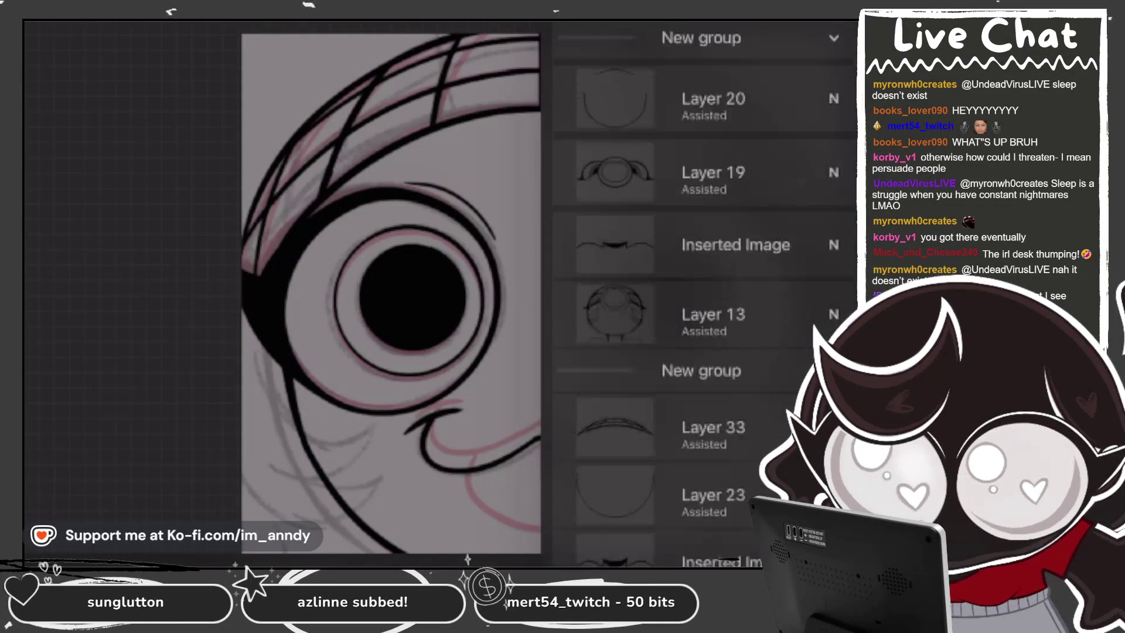
scroll(697, 293, "down", 4)
left_click(703, 261)
left_click(703, 261)
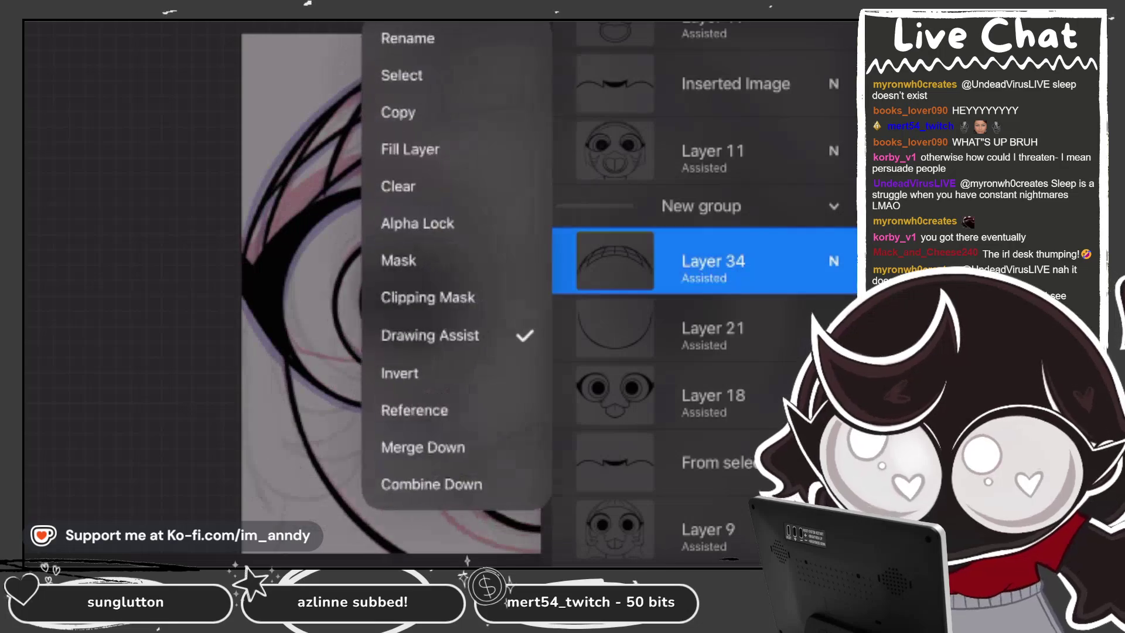
left_click(703, 261)
left_click(703, 261)
Step: Paste the beanie linework into the smiling frame's layer
scroll(704, 293, "up", 10)
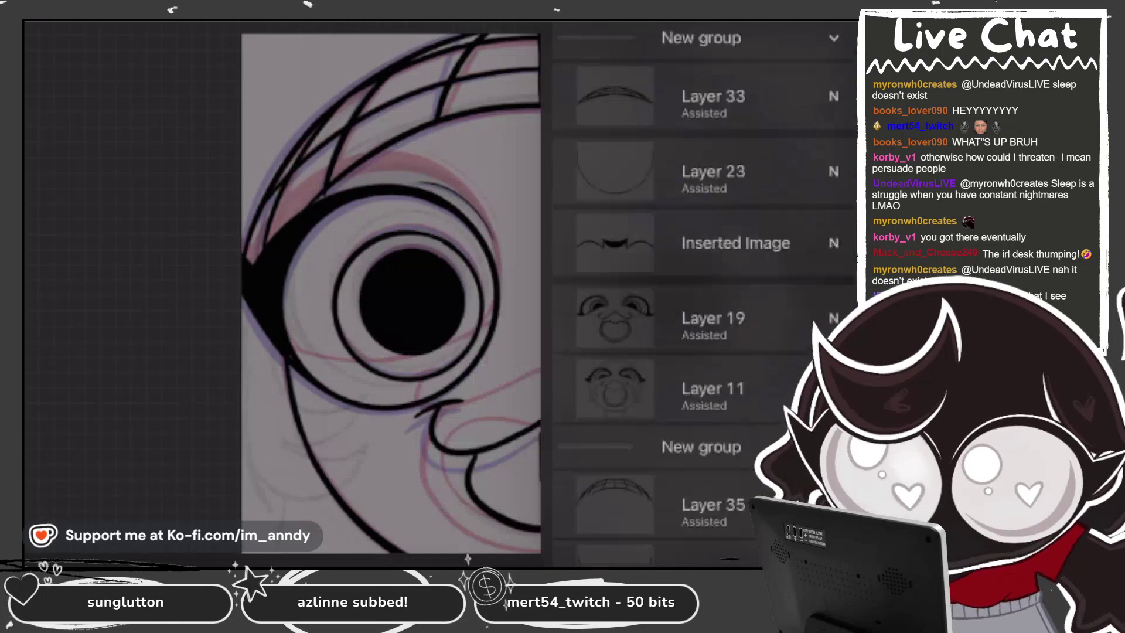
left_click(735, 161)
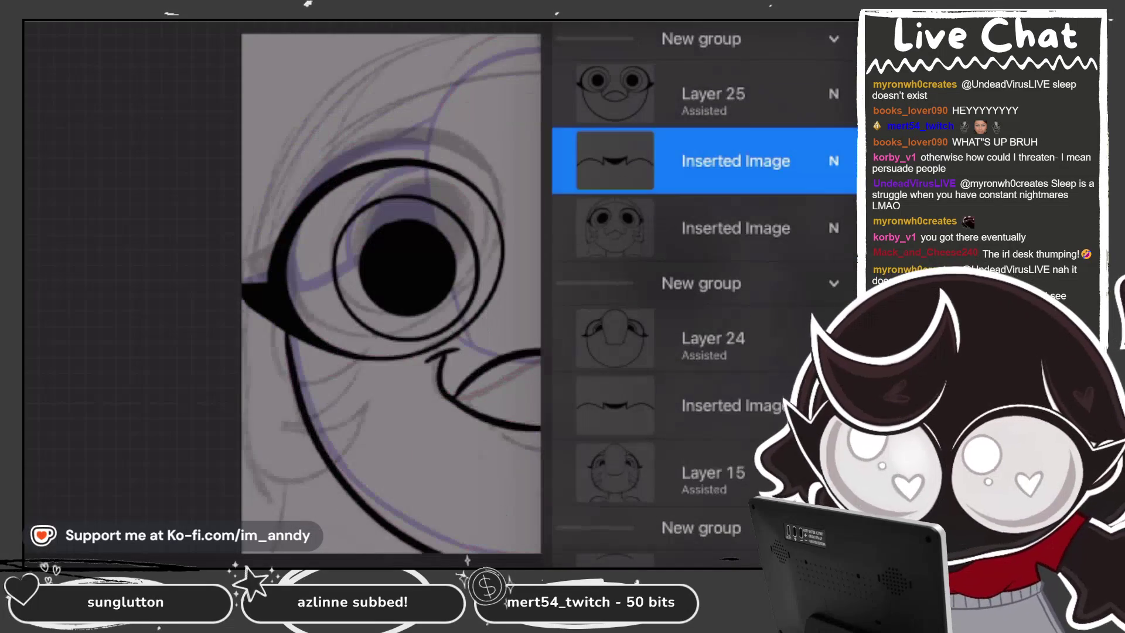
key("v")
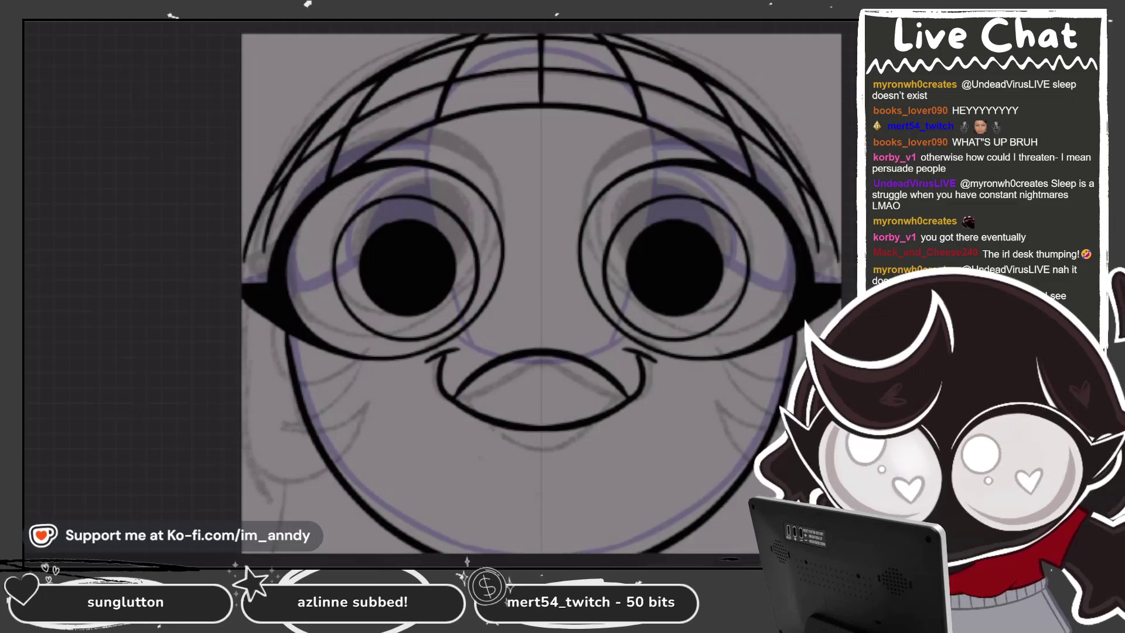
Step: Confirm the pasted beanie's placement on the upward-tilted face frame
key("ctrl+z")
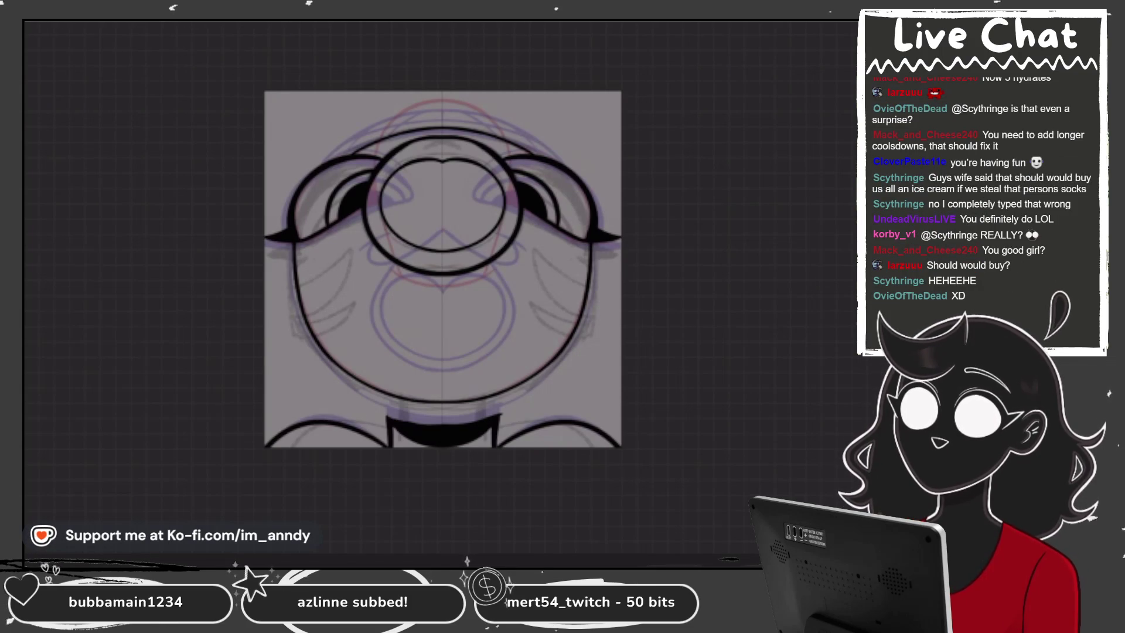
Step: Add empty Layer 37 above Layer 20 and zoom in on the eye for inking
scroll(574, 416, "up", 3)
scroll(364, 287, "up", 2)
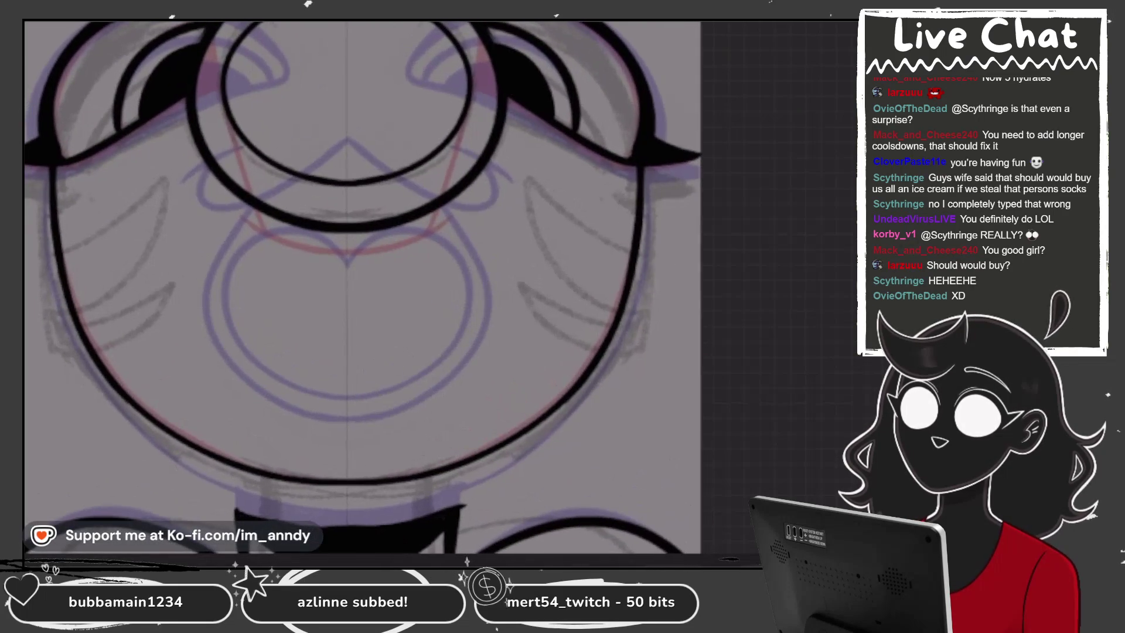
scroll(548, 326, "down", 3)
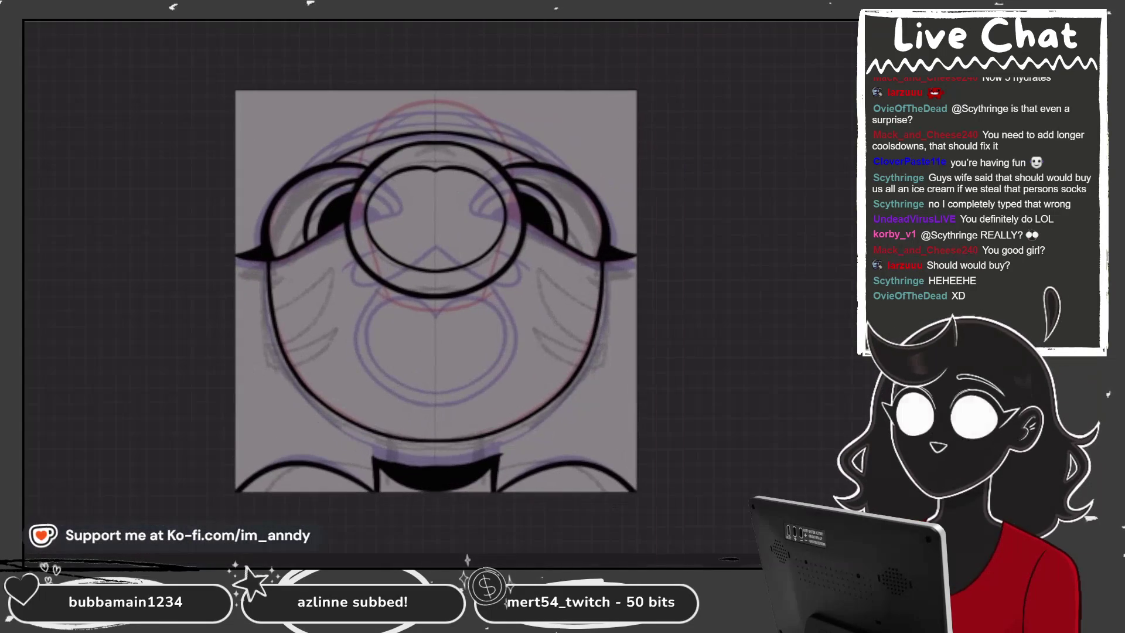
scroll(387, 141, "up", 2)
scroll(410, 193, "up", 3)
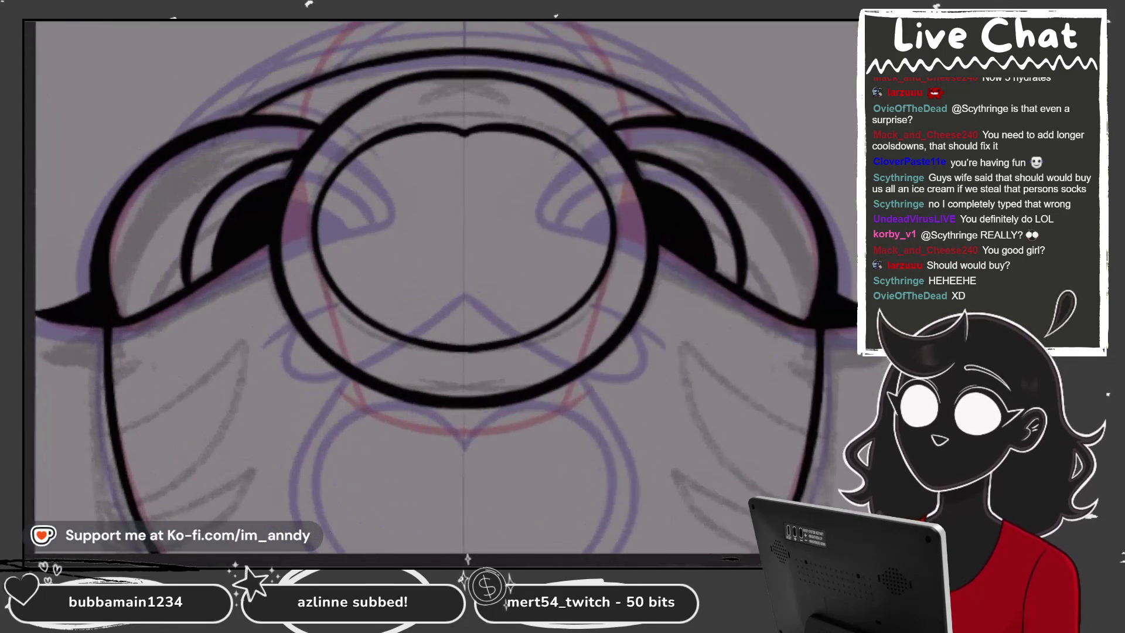
left_click(703, 392)
left_click(703, 459)
left_click(703, 392)
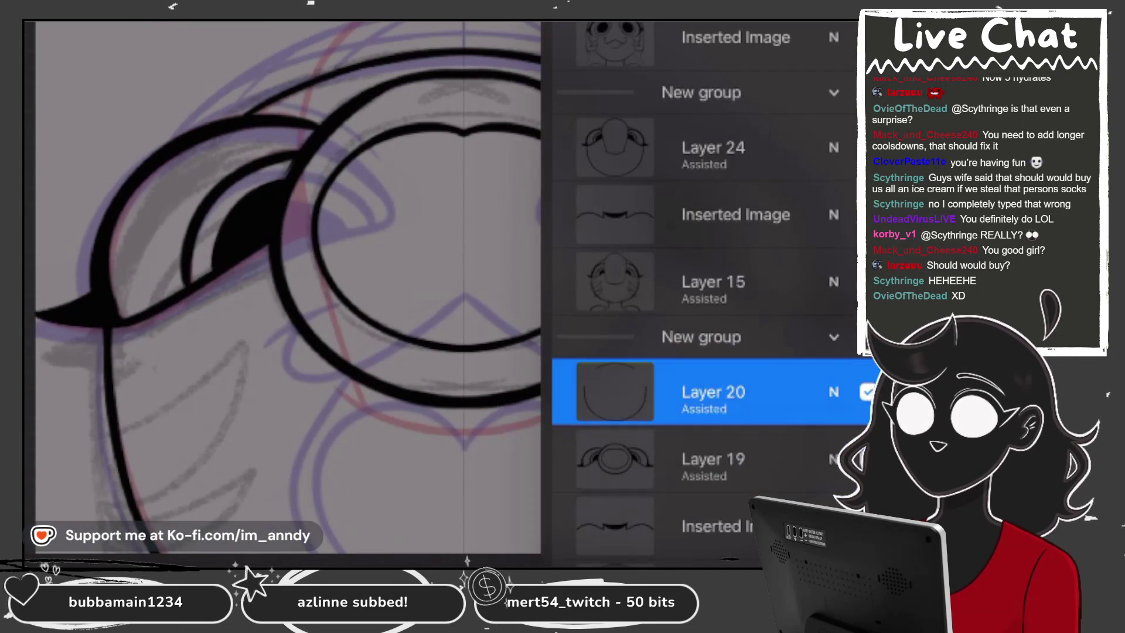
left_click(703, 392)
left_click(704, 392)
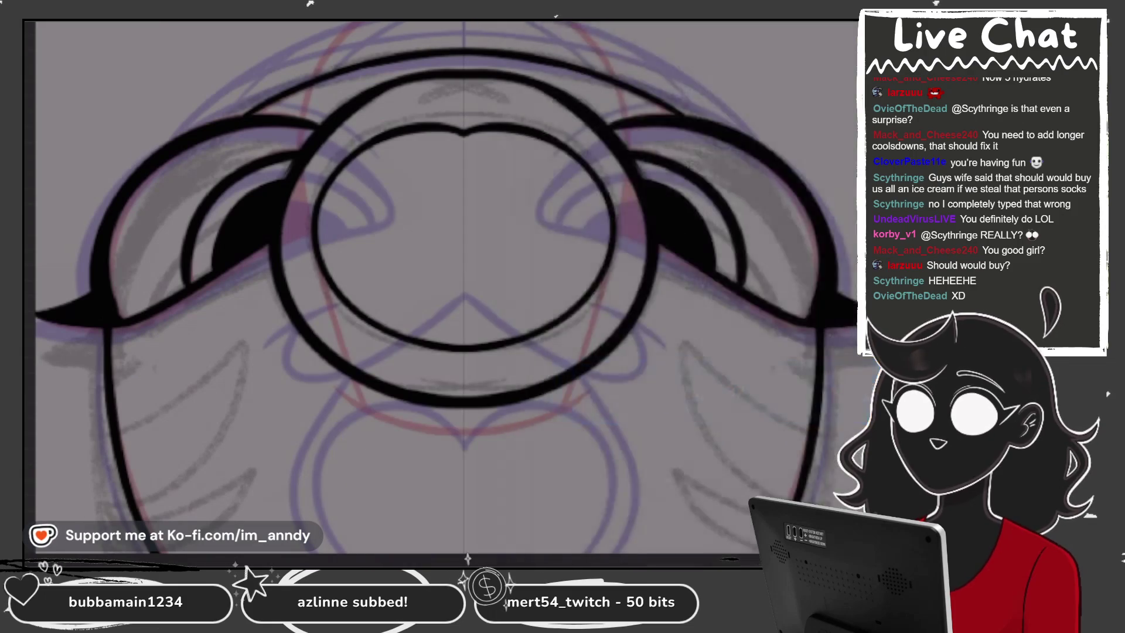
scroll(439, 293, "up", 2)
scroll(439, 293, "up", 1)
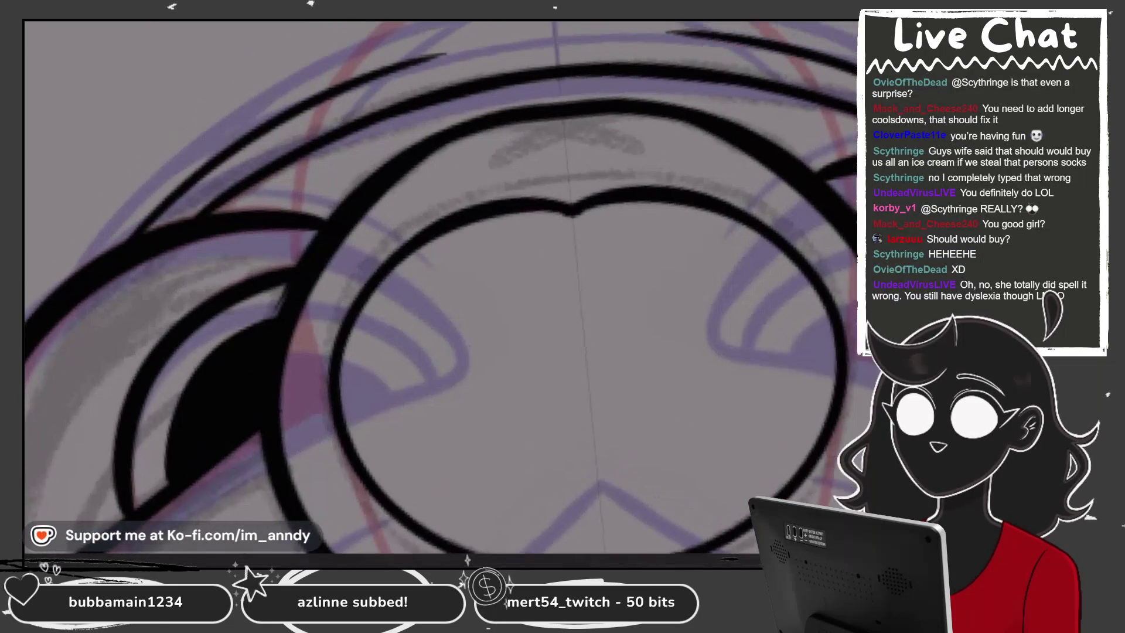